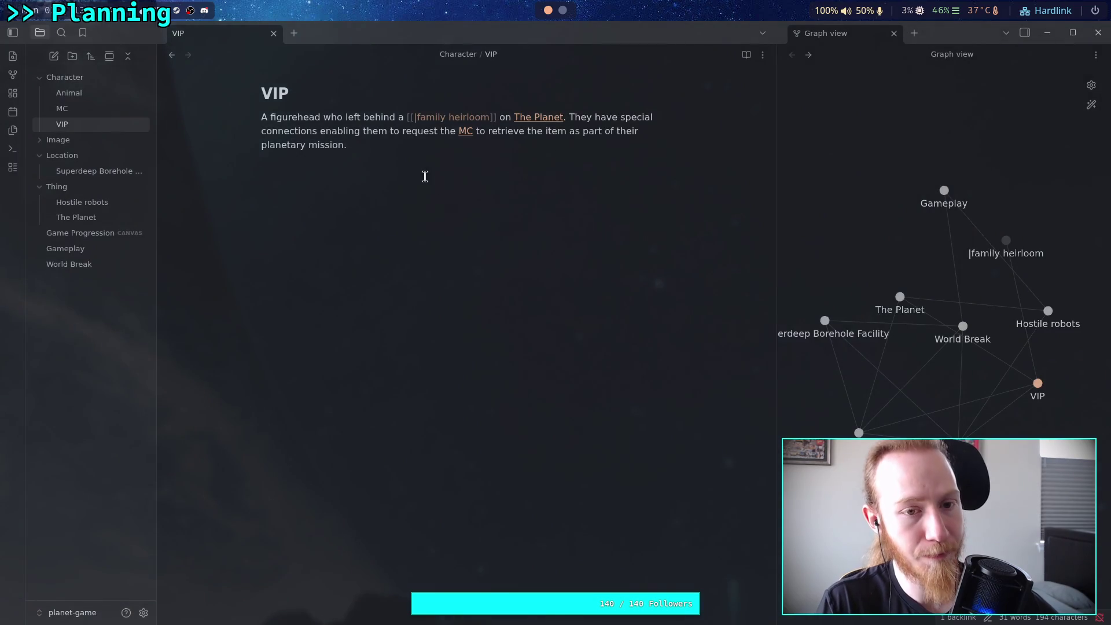
- Change the VIP note's family heirloom link to [[#family heirloom]], removing the pipe
left_click(445, 142)
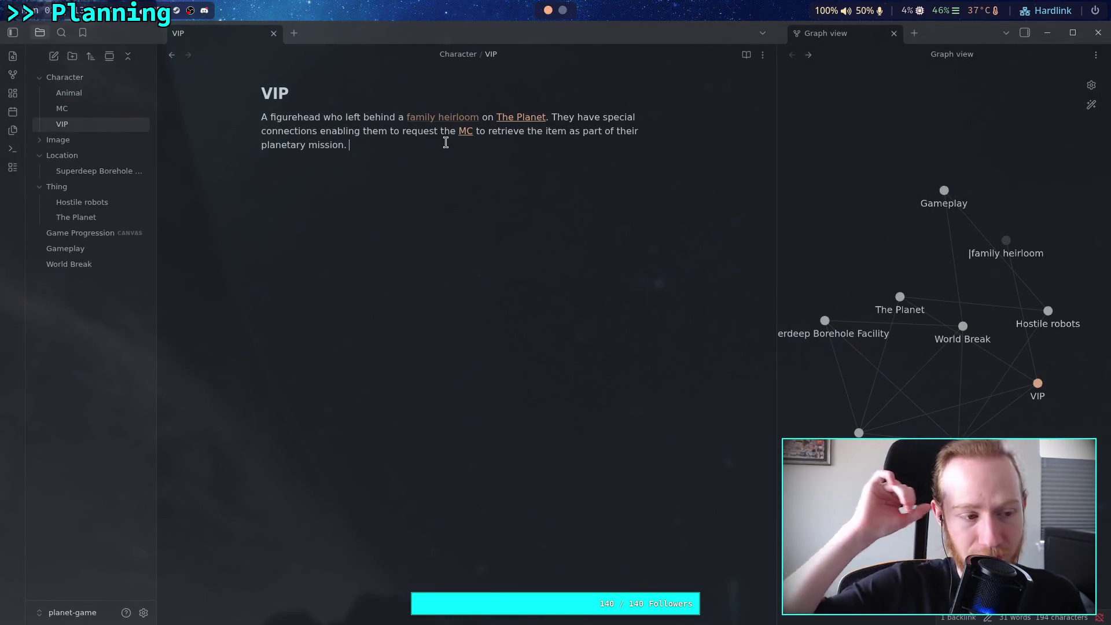
left_click(439, 116)
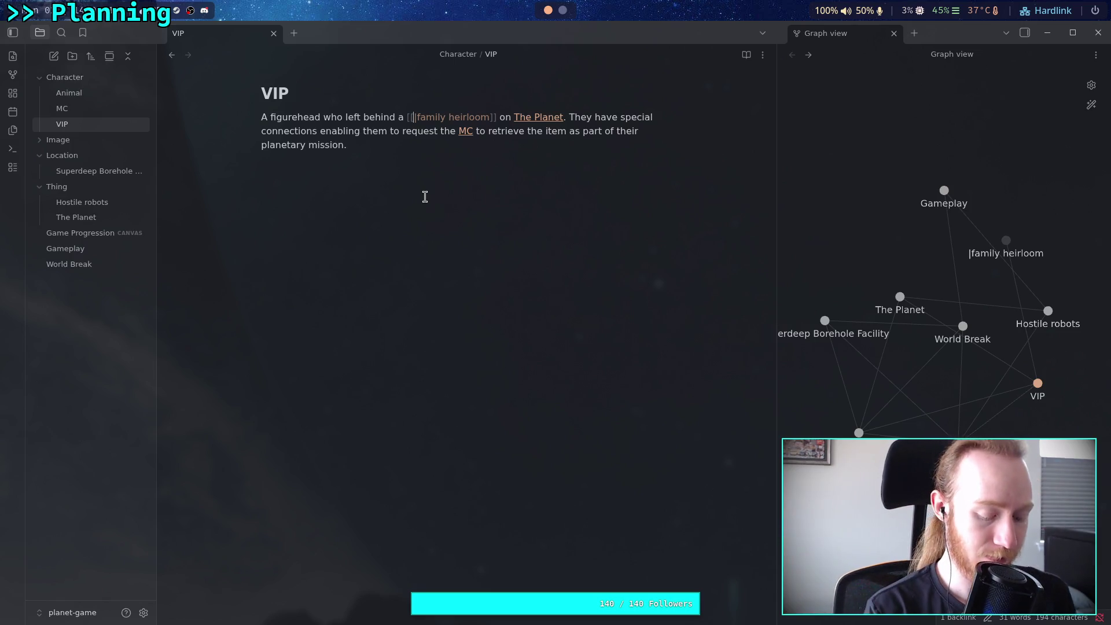
type("ne")
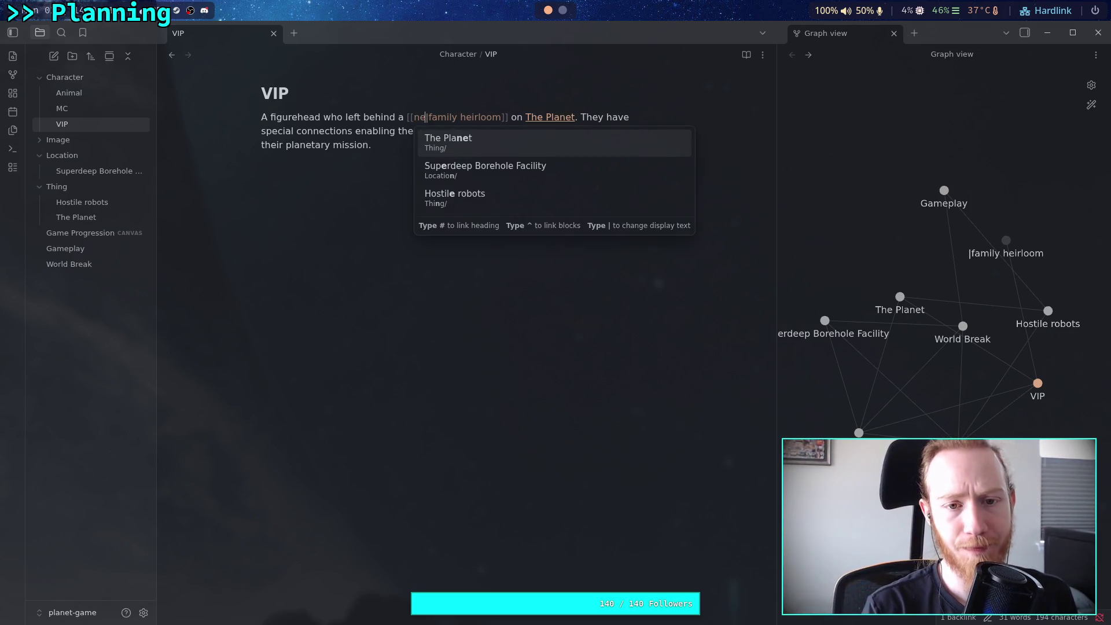
key("BackSpace")
key("BackSpace")
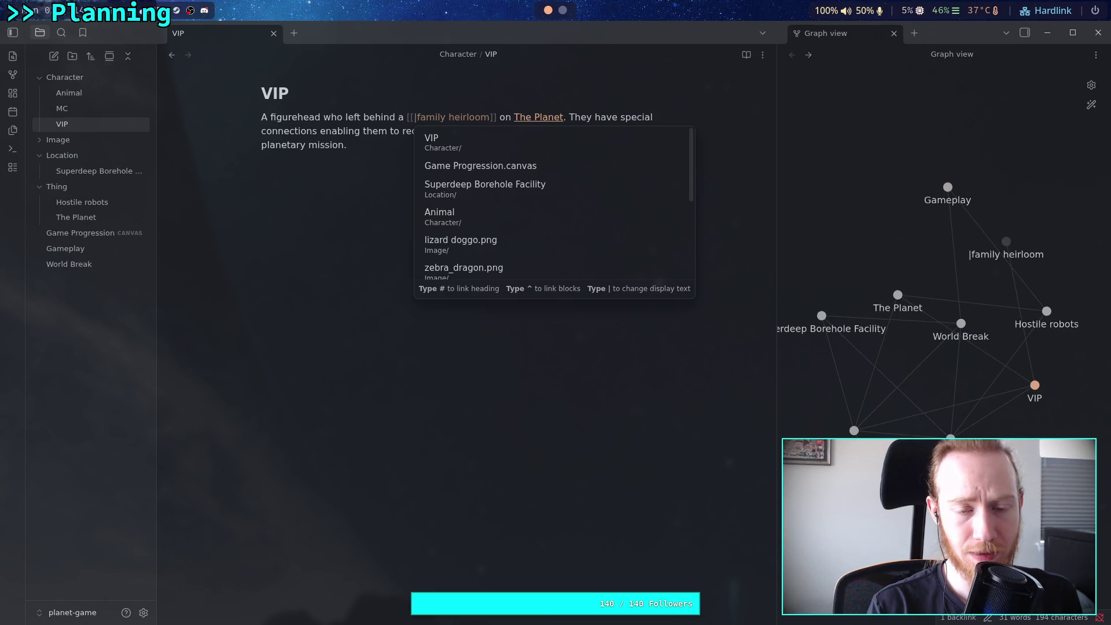
type("#")
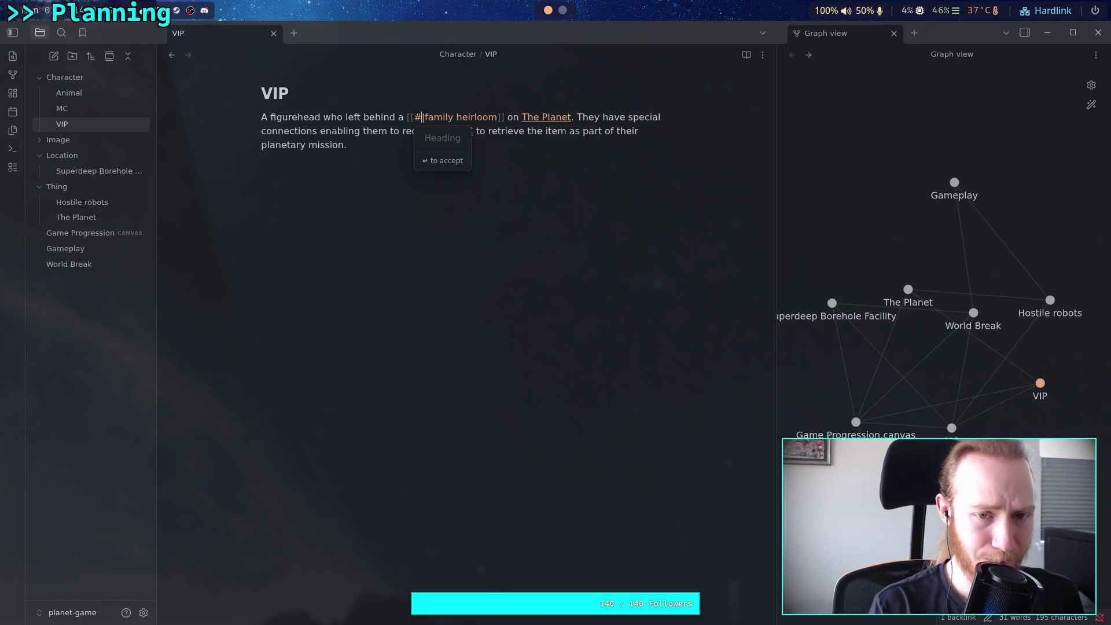
key("Delete")
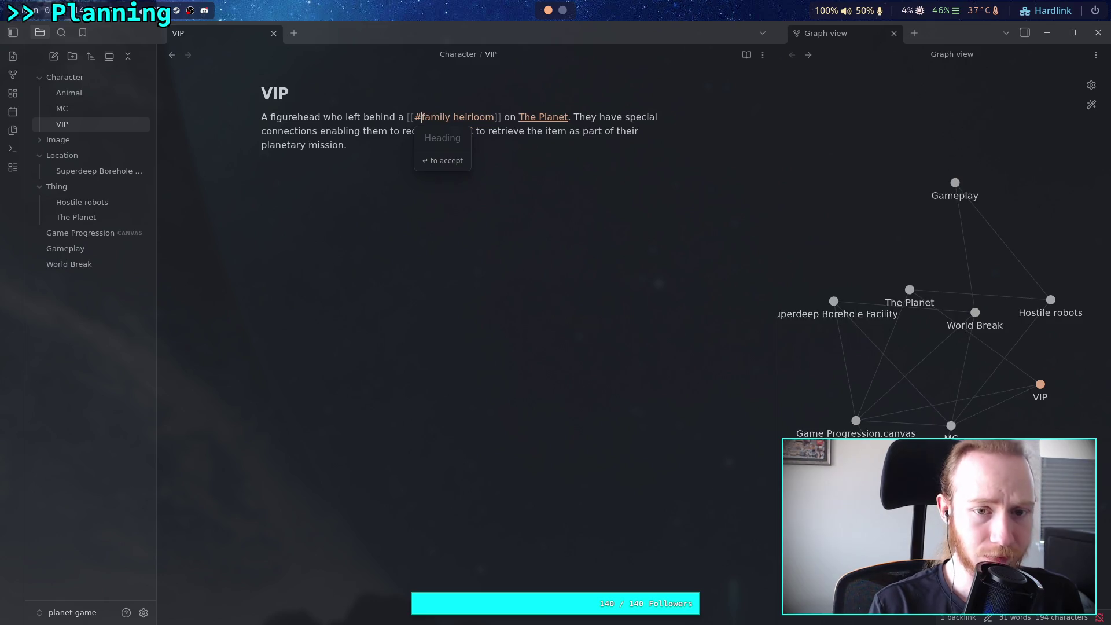
left_click(378, 128)
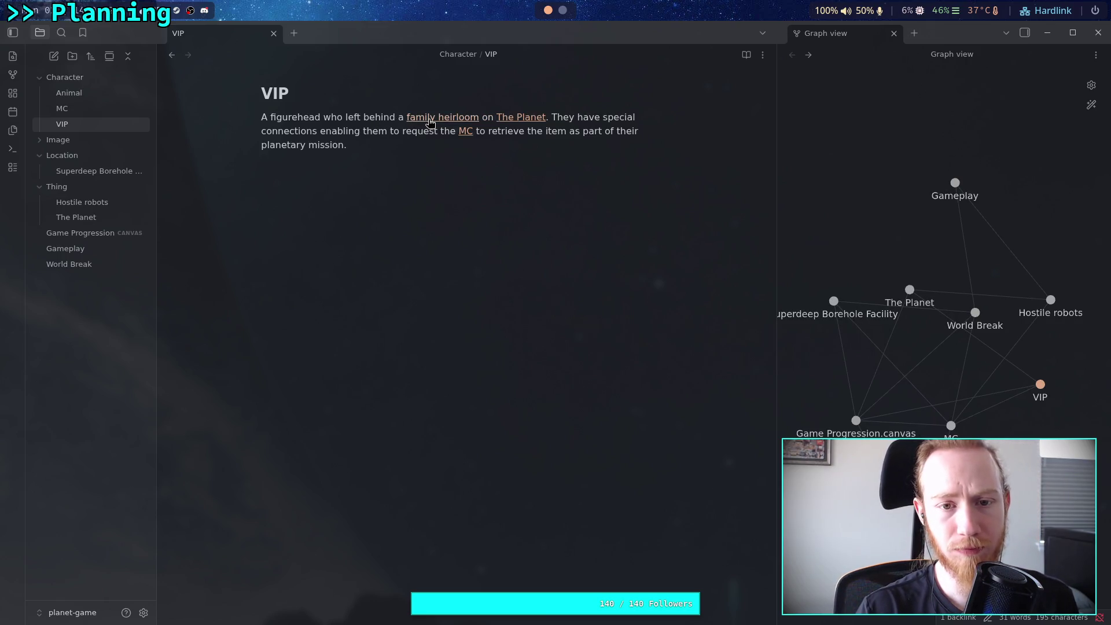
left_click(392, 188)
- Add a '# Family Heirloom' heading with 'A necklace that the [[MC]] puts on when found.'
key("BackSpace")
type("#")
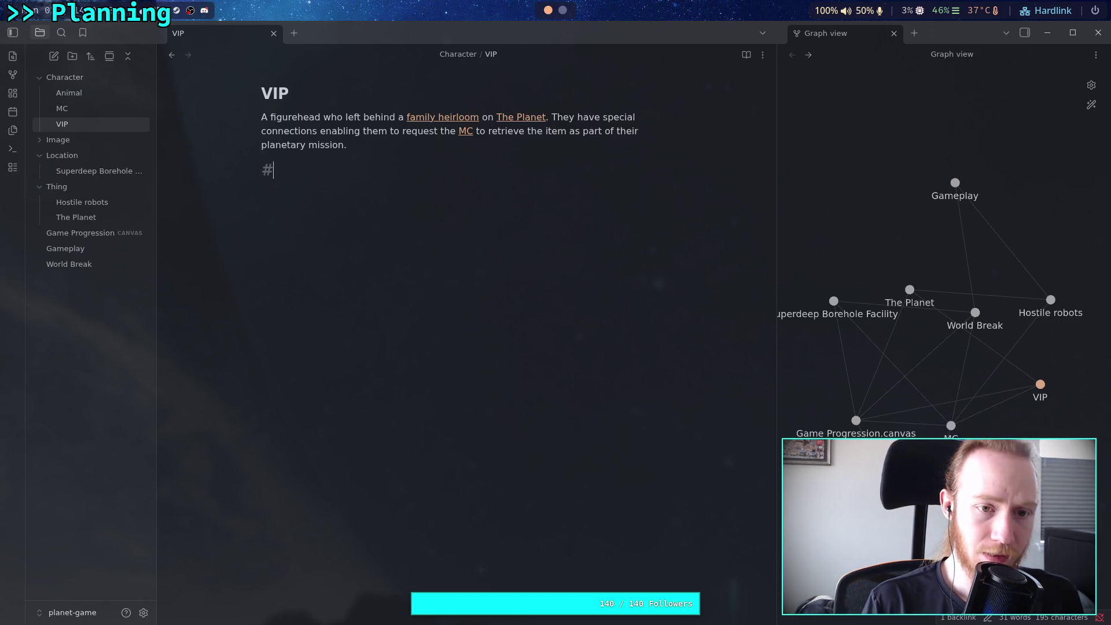
type(" Family Heu")
key("BackSpace")
type("irloom")
key("Return")
type("Anecklace ")
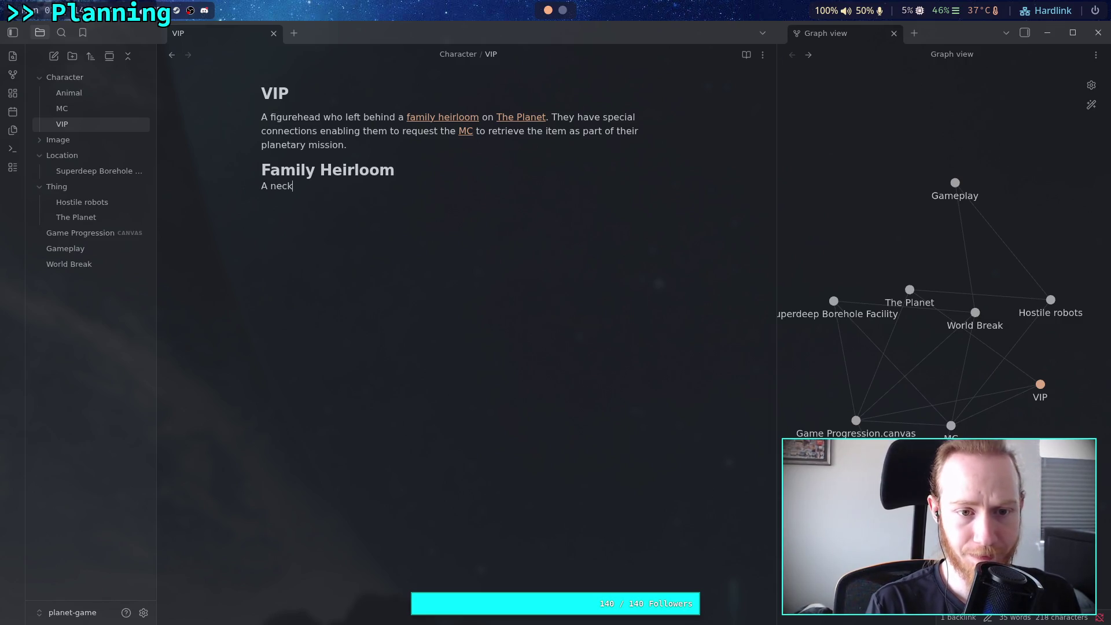
type("tha")
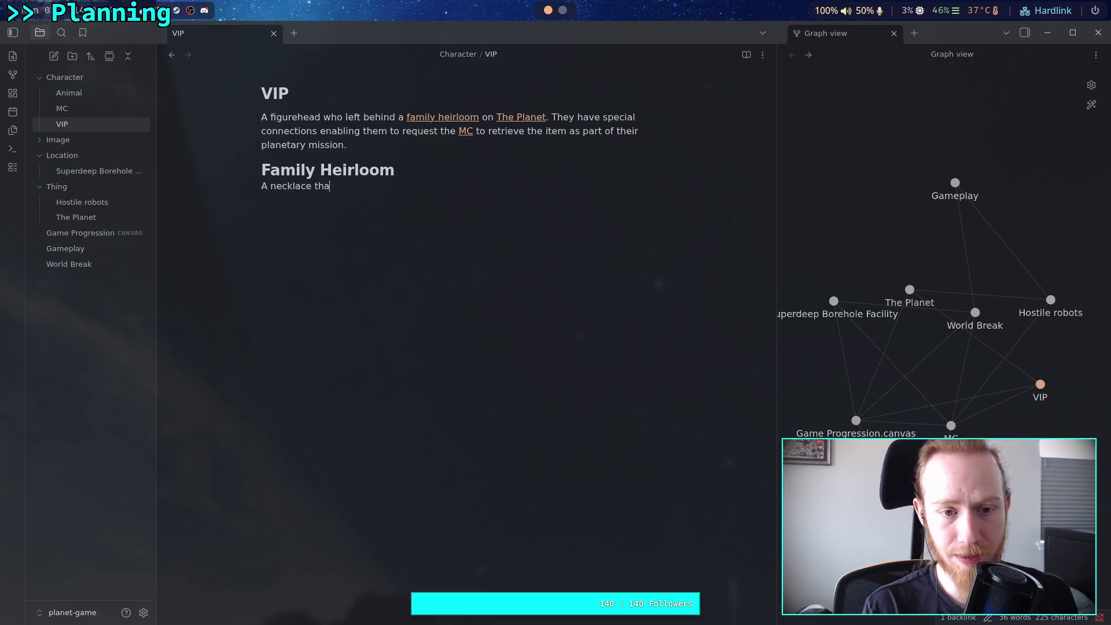
type("t the [[MC")
key("Return")
type("puts on ")
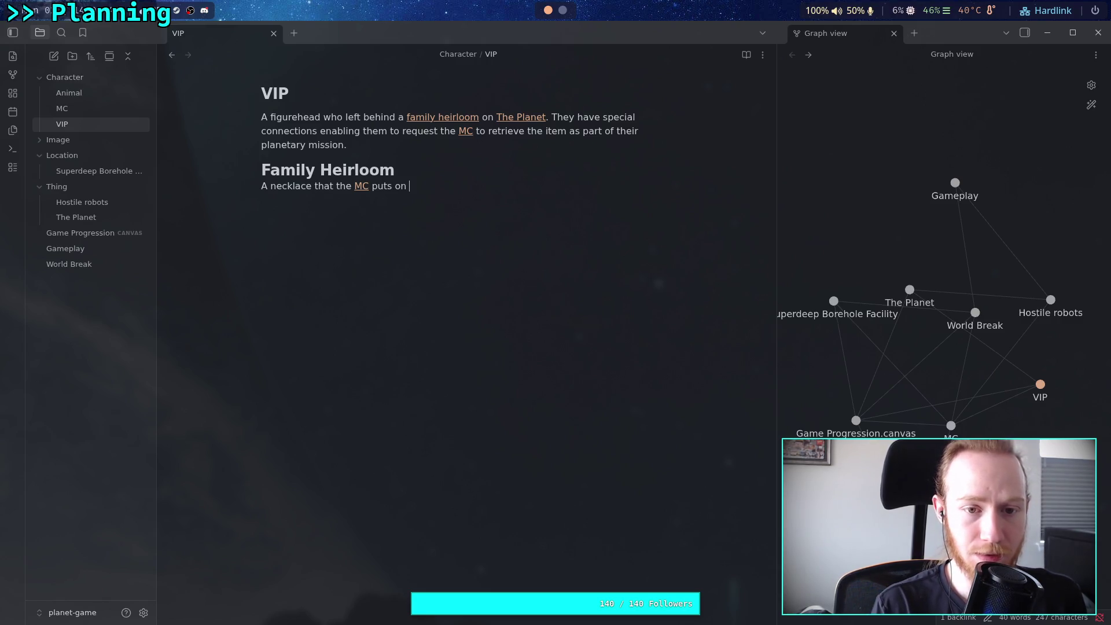
type("when found.")
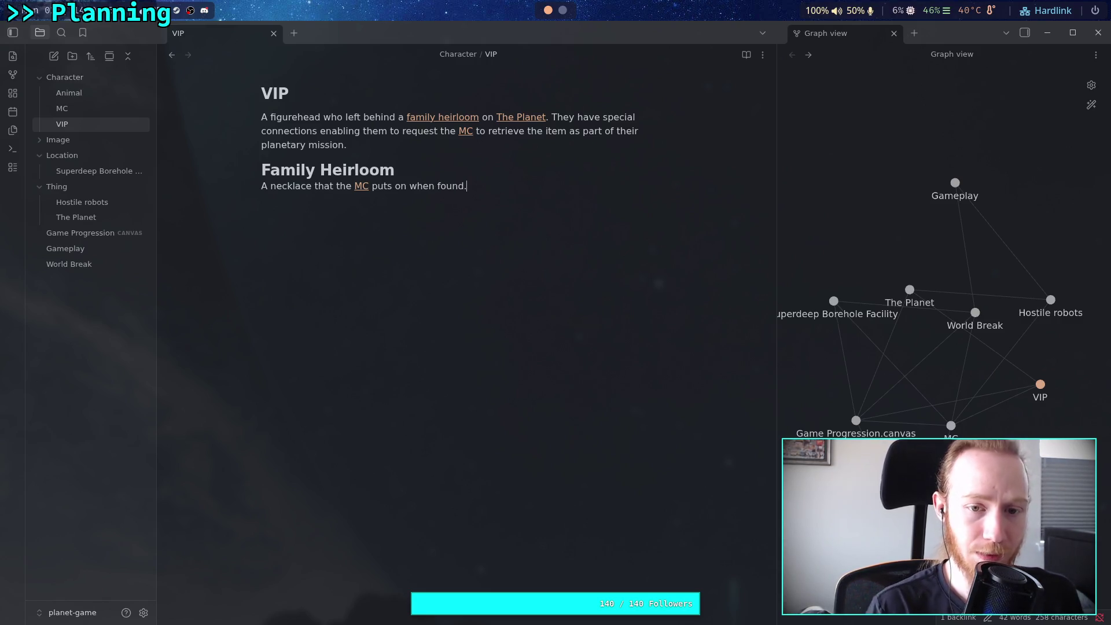
type(" It")
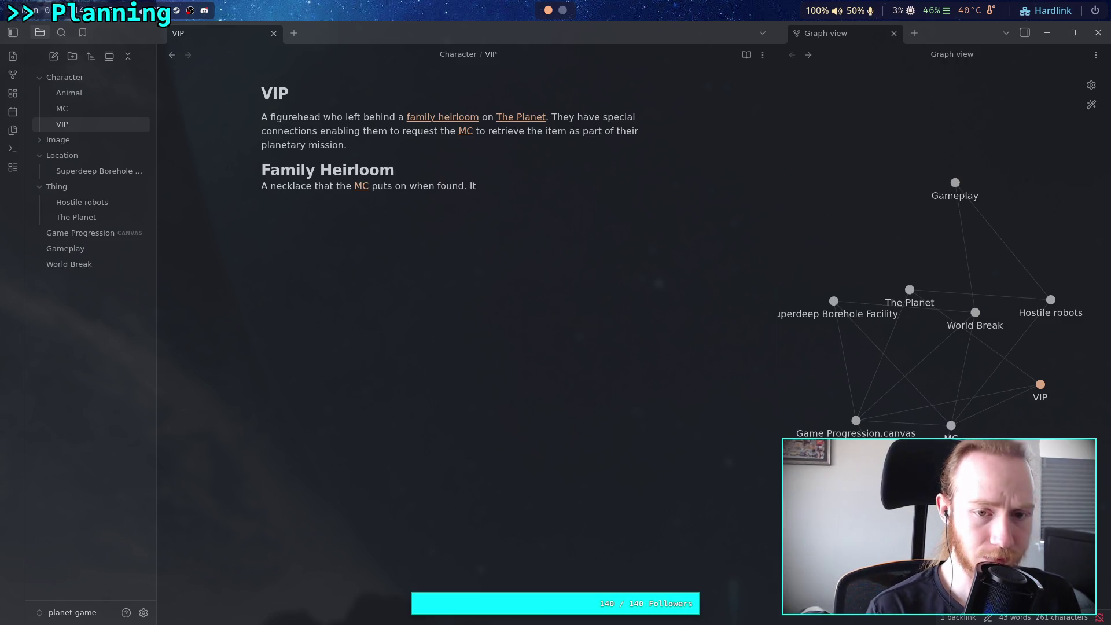
type(" contains a")
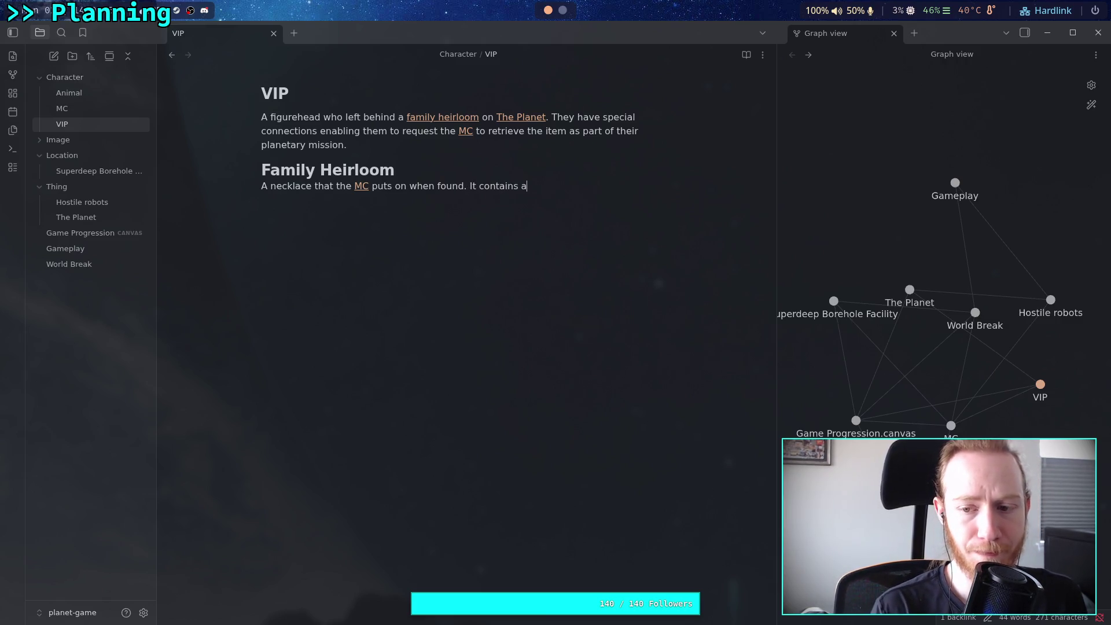
type(" photograph.")
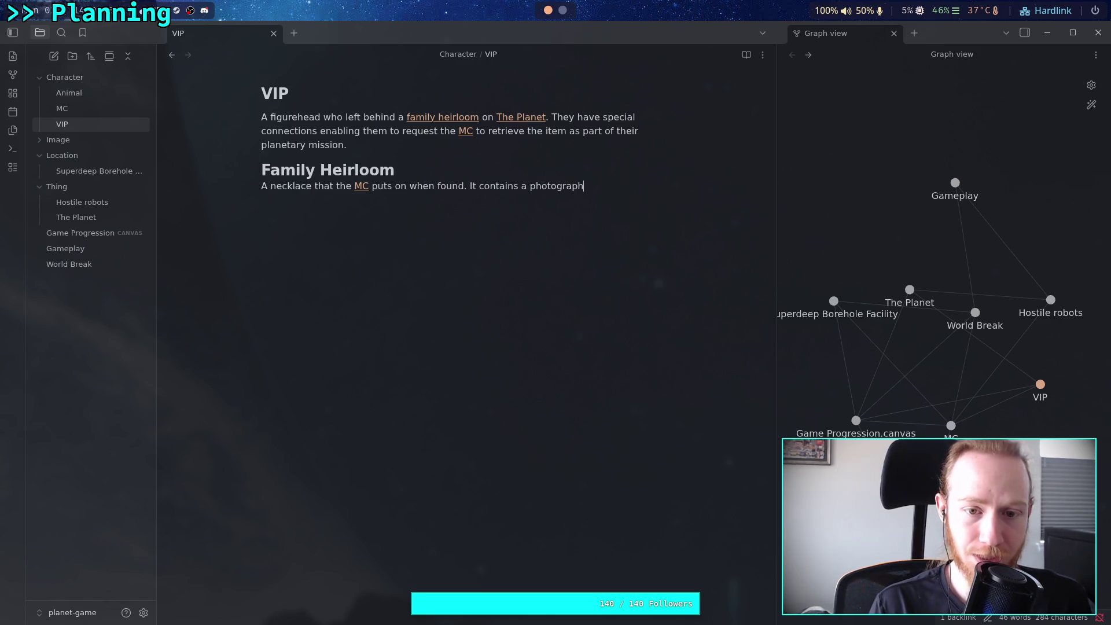
- Replace the photograph sentence with 'It does not contain a sentimental item, it appears to be just a plain necklace.'
key("BackSpace")
key("BackSpace")
key("BackSpace")
key("BackSpace")
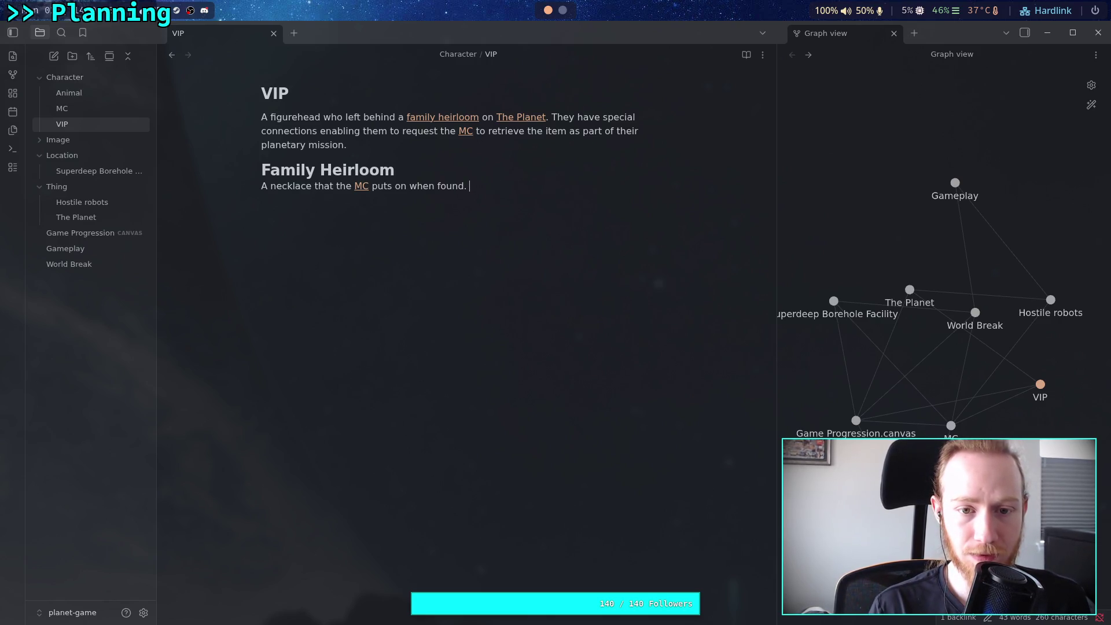
key("BackSpace")
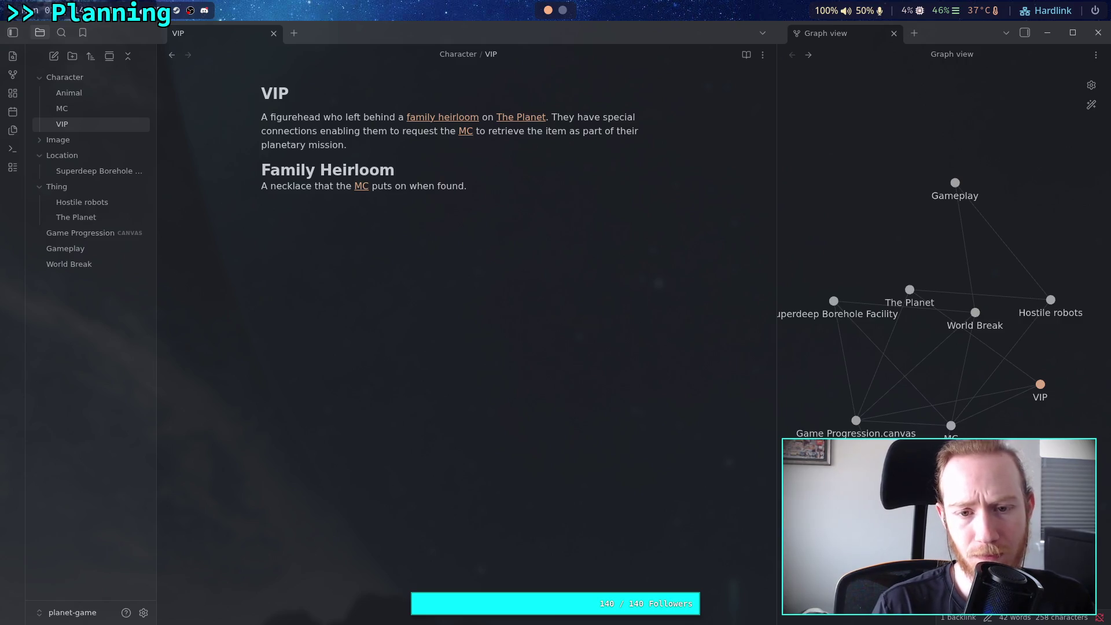
type("It does not contain")
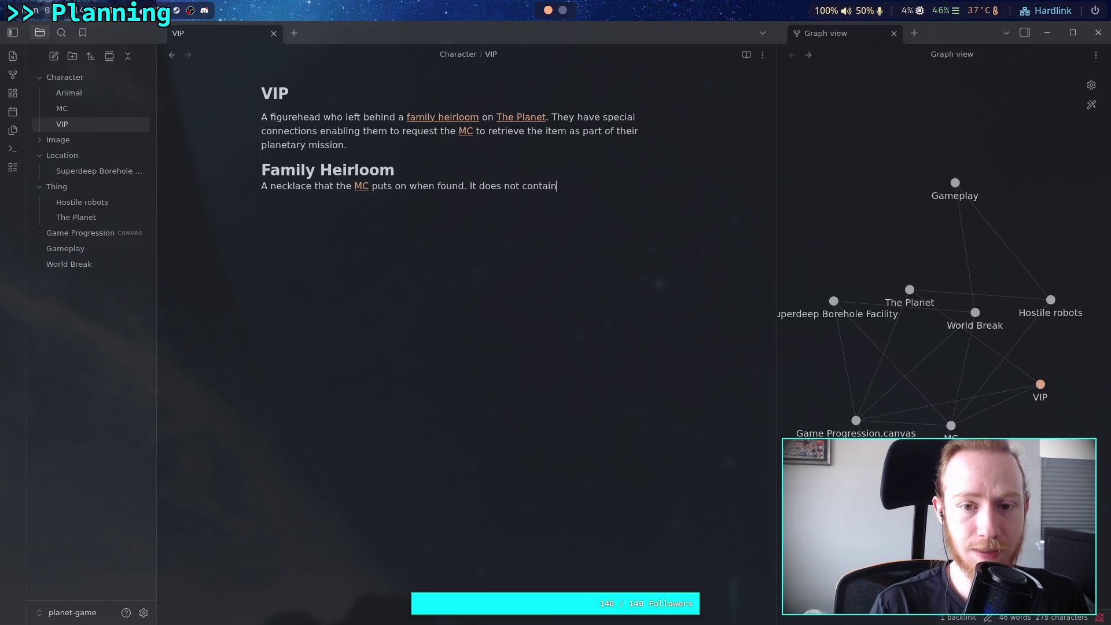
type(" a senti")
type("men")
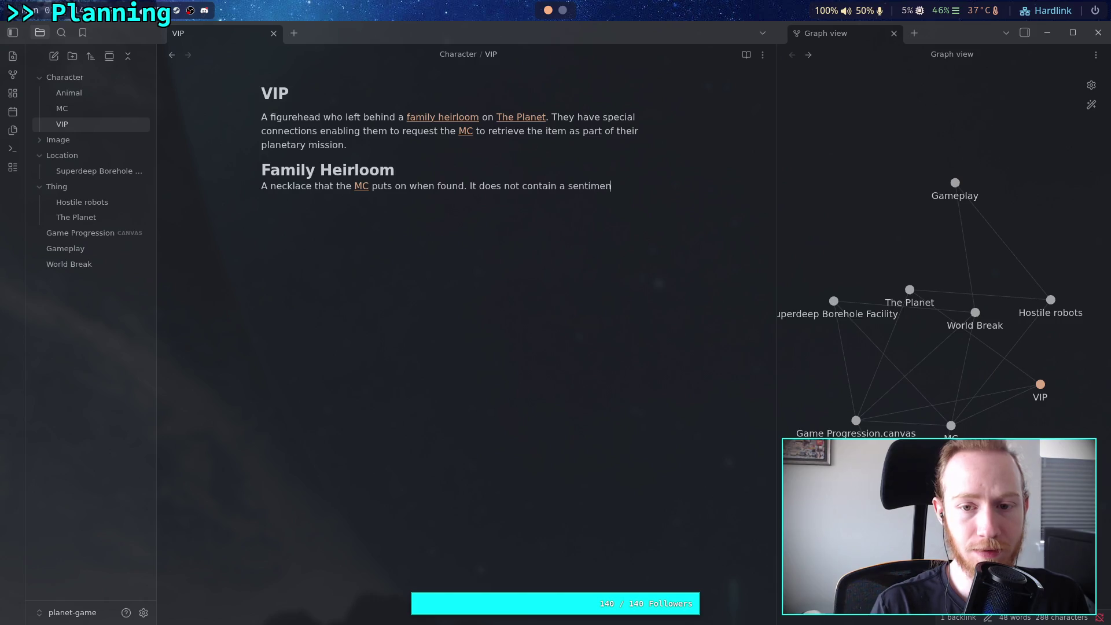
type("tal item,")
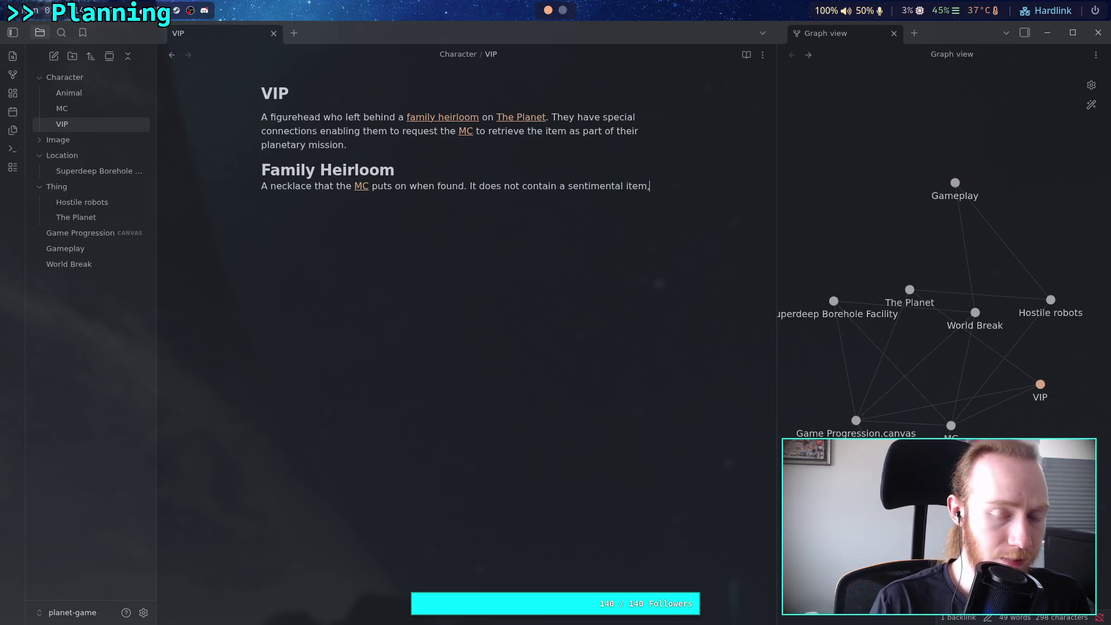
type("it appe")
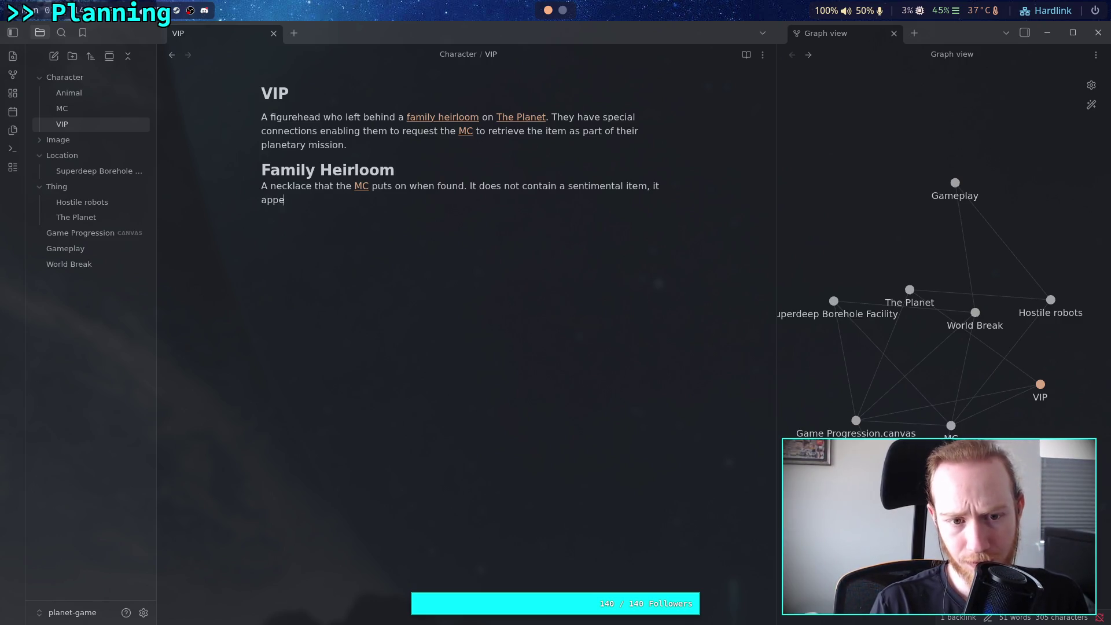
type("ars to be j")
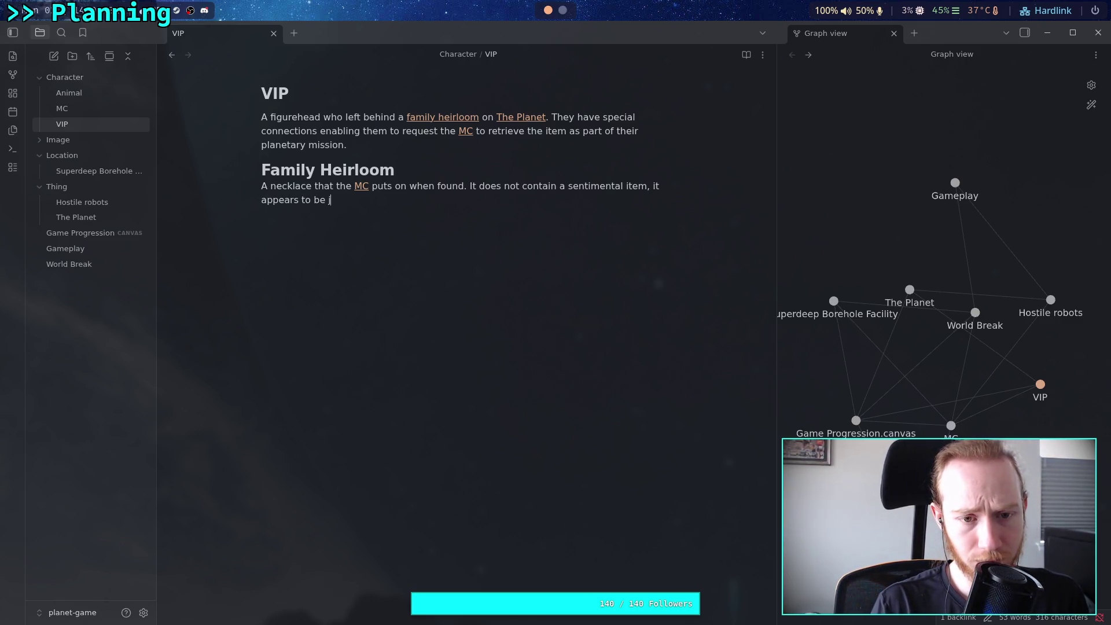
type("ust a plain nec")
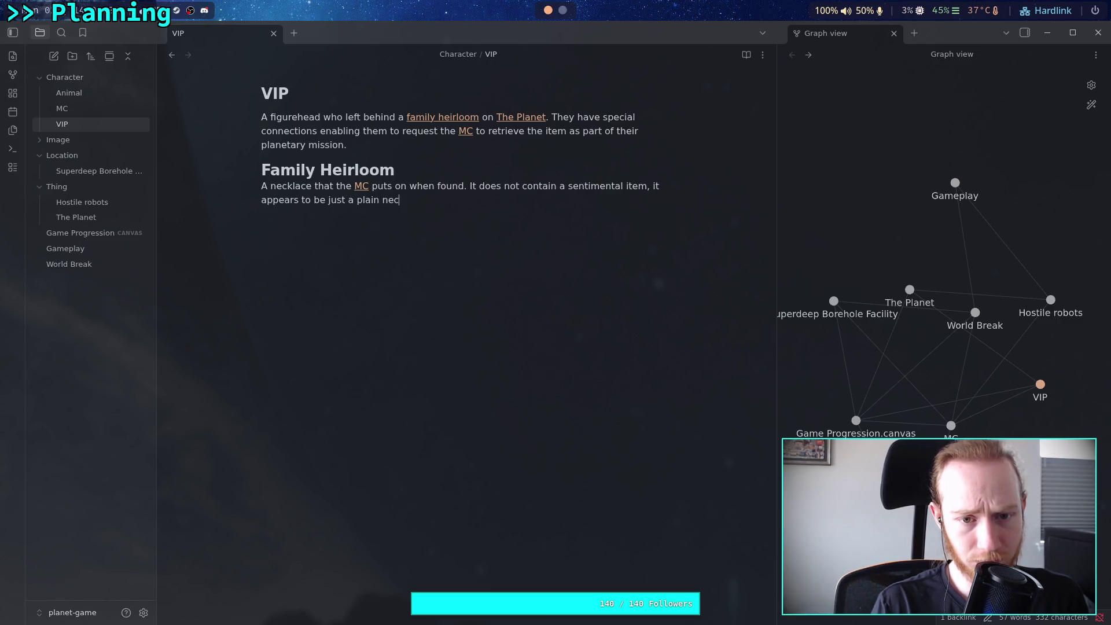
type("klace.")
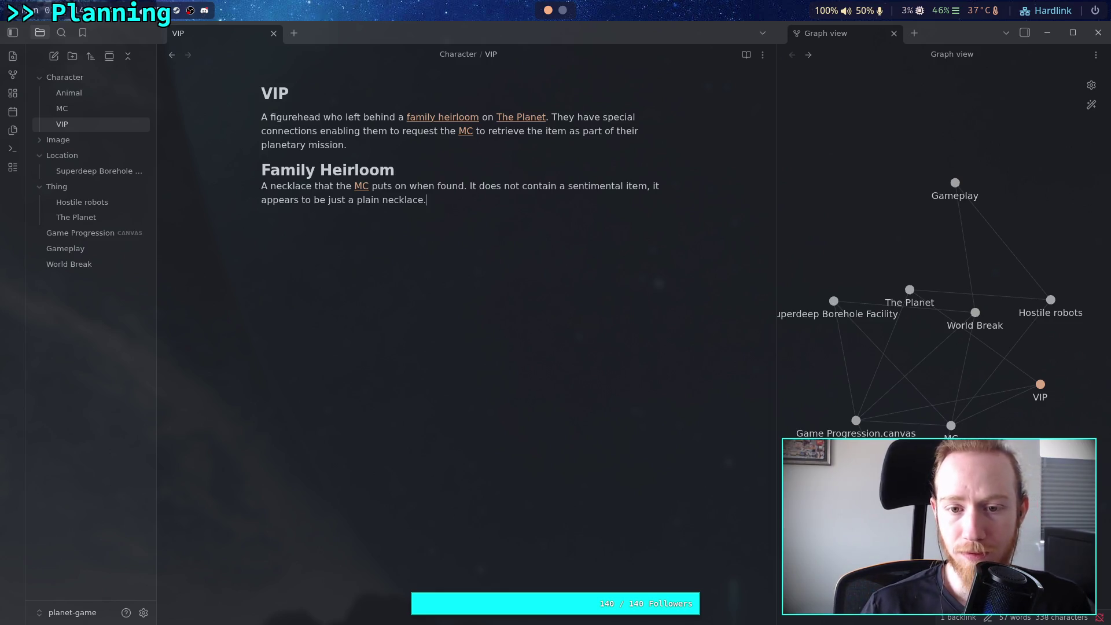
left_click(520, 186)
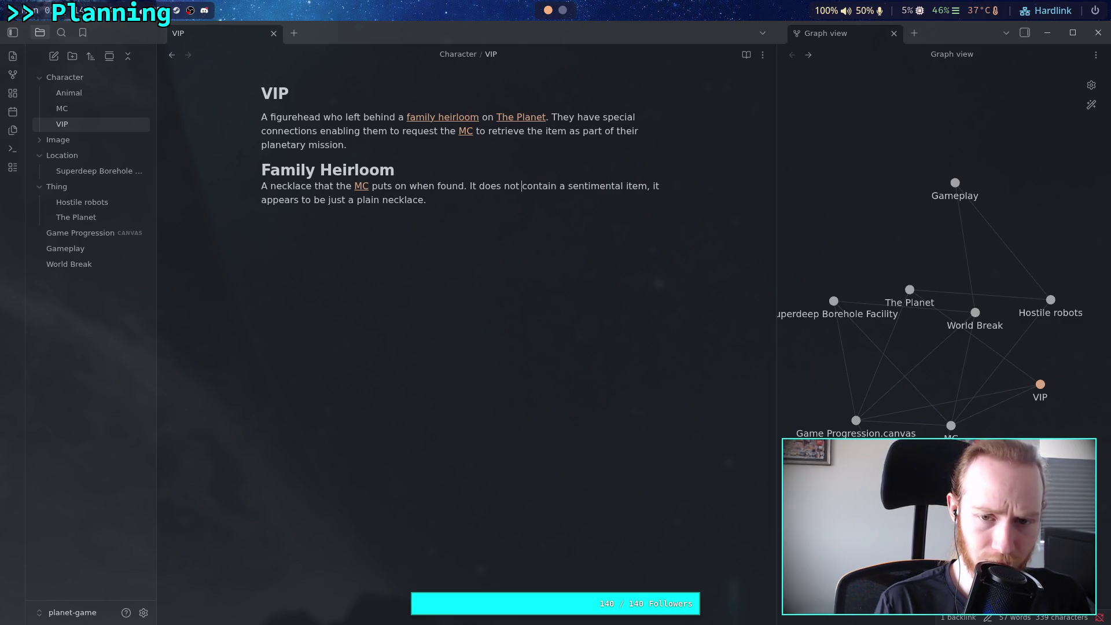
- Make it 'does not have or contain' and add 'There is no story given about the necklace, only that it is important to the VIP.'
type("have or")
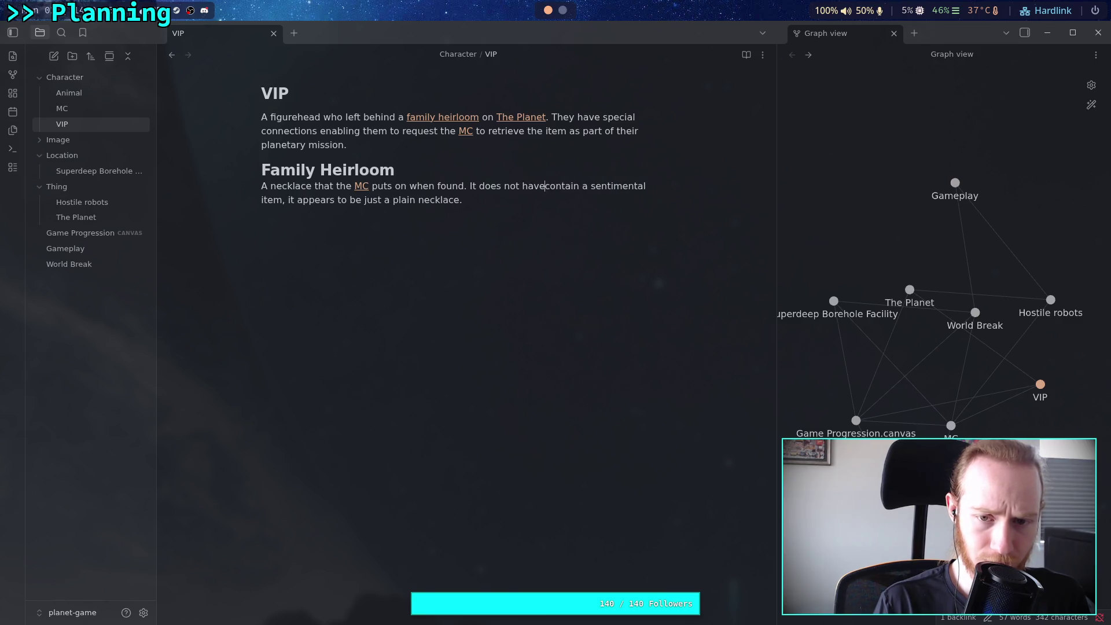
left_click(462, 200)
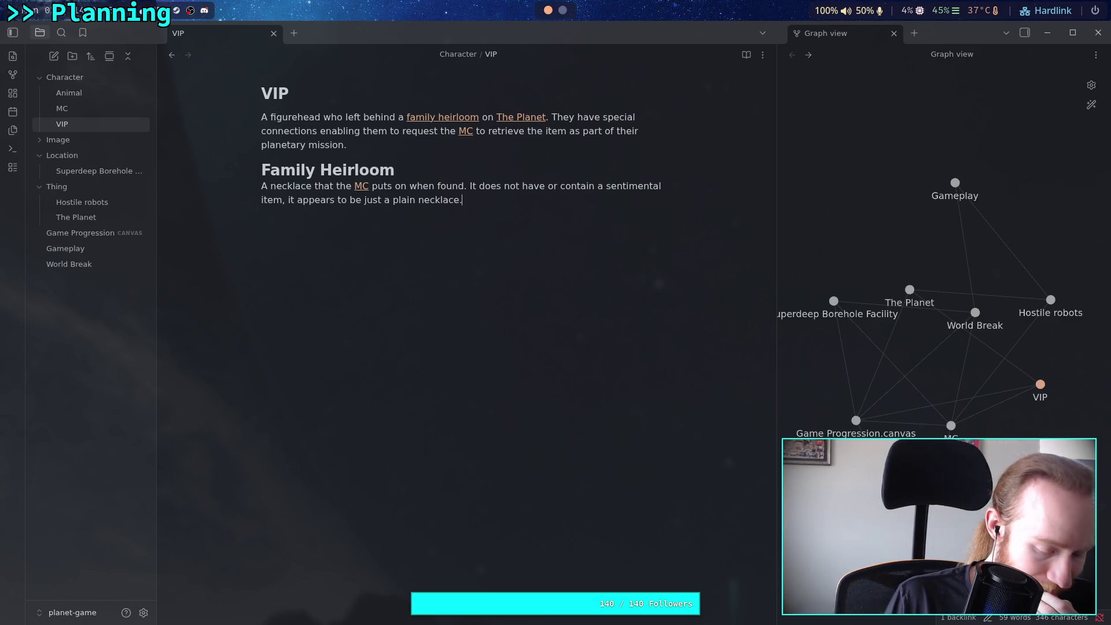
type("There is no sto")
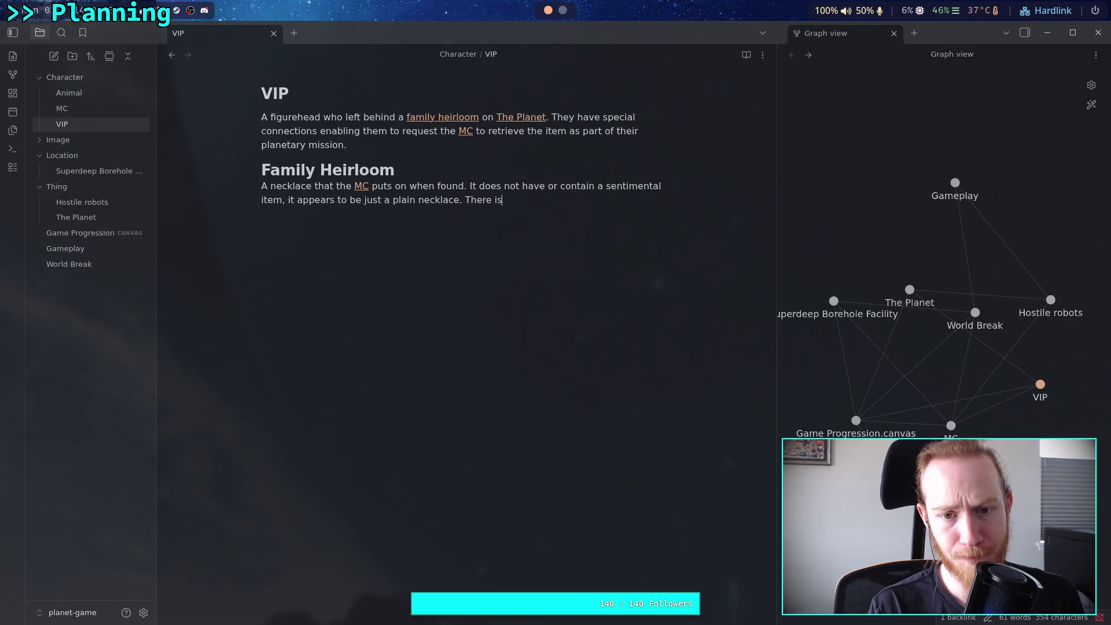
type("ry beh")
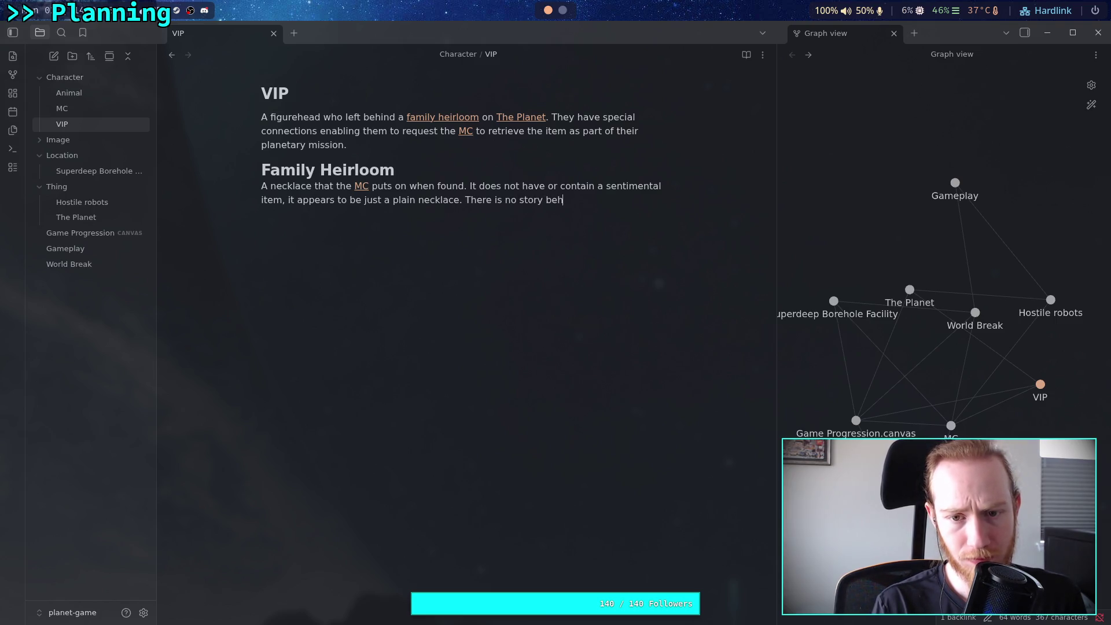
key("BackSpace")
key("BackSpace")
key("BackSpace")
type("gi")
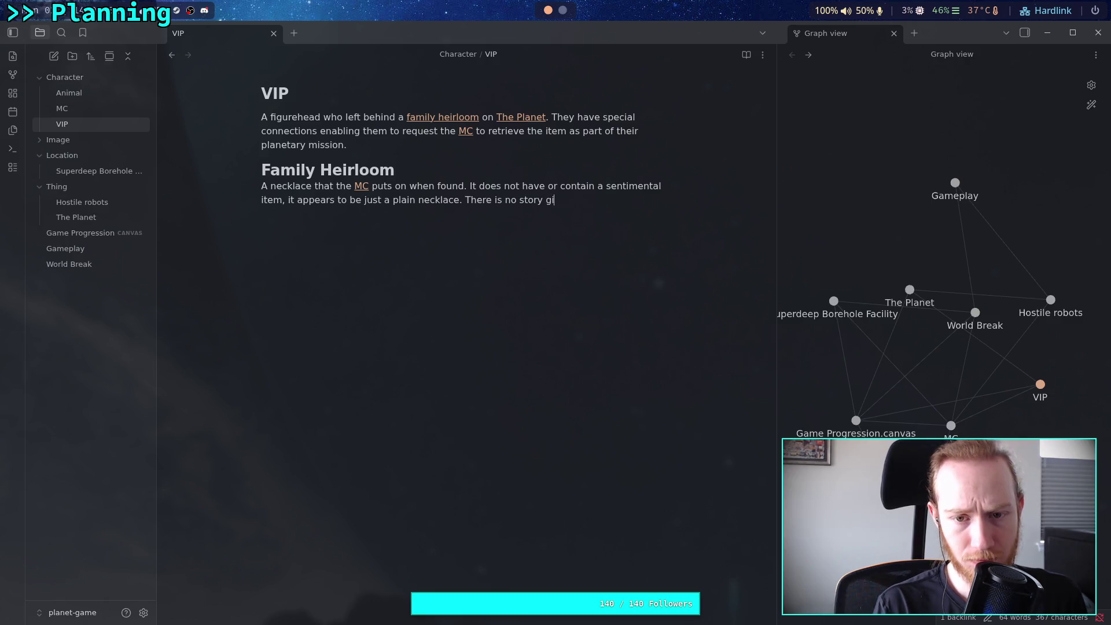
type("ven about ")
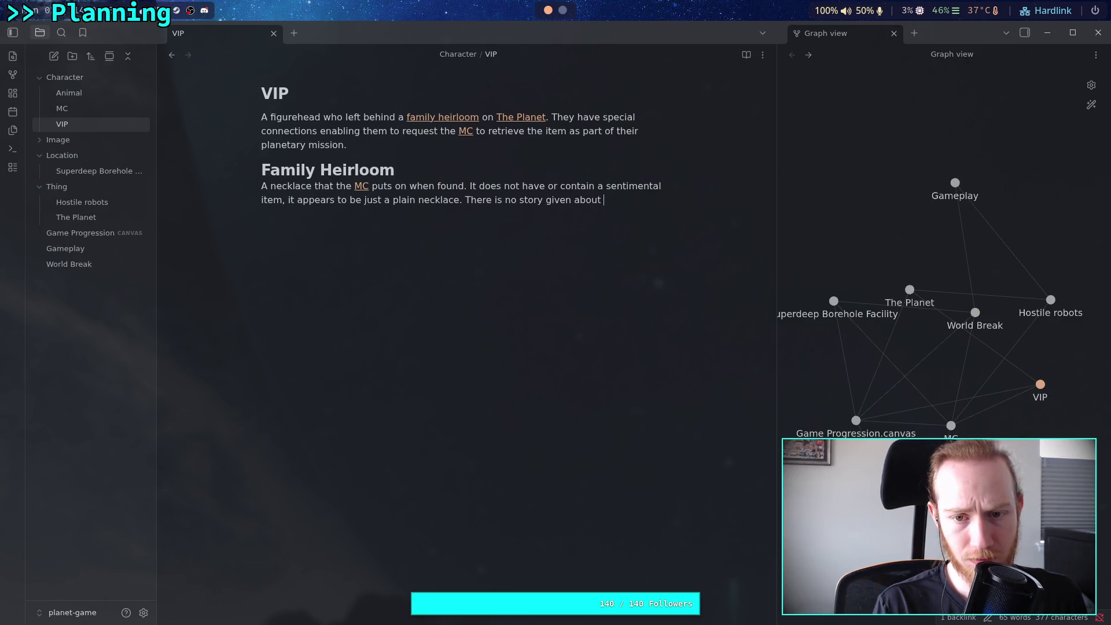
type("the nec")
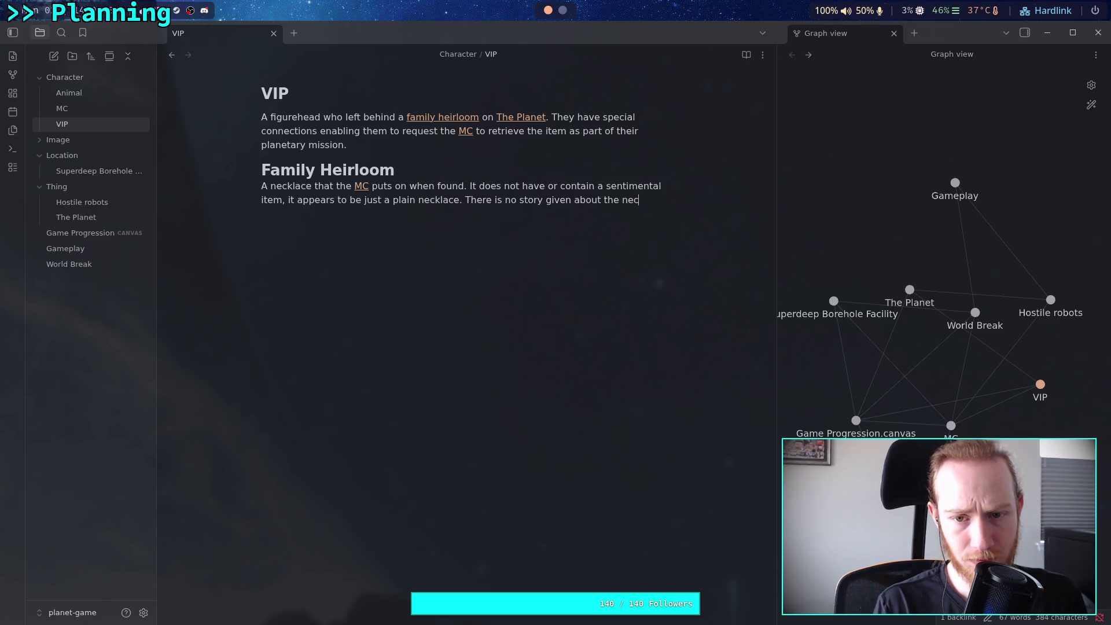
type("klace,")
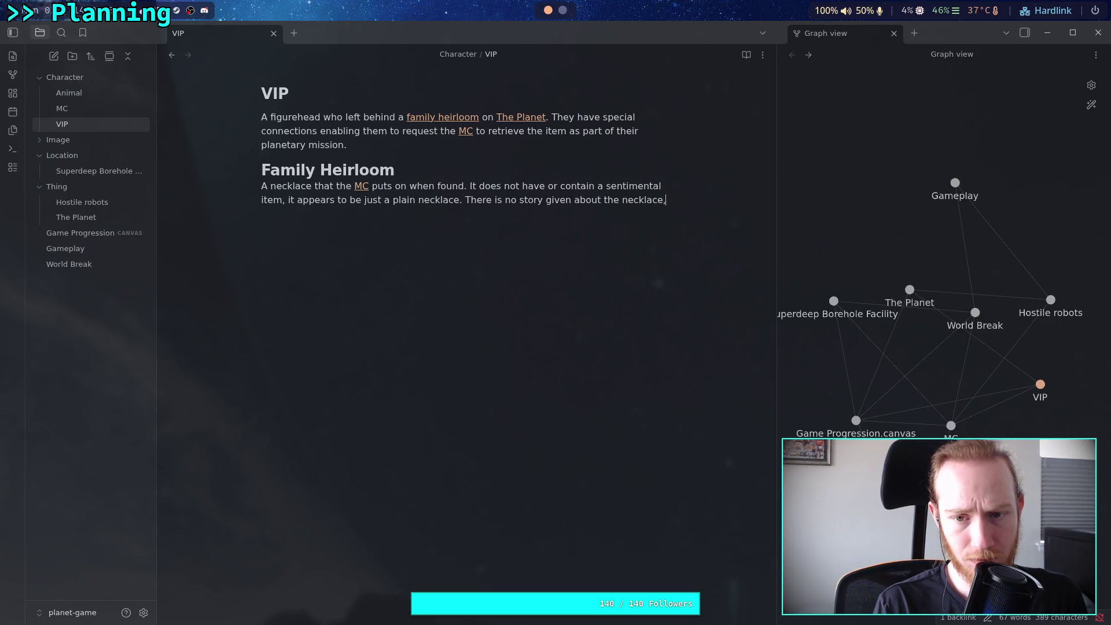
type(" only that it w")
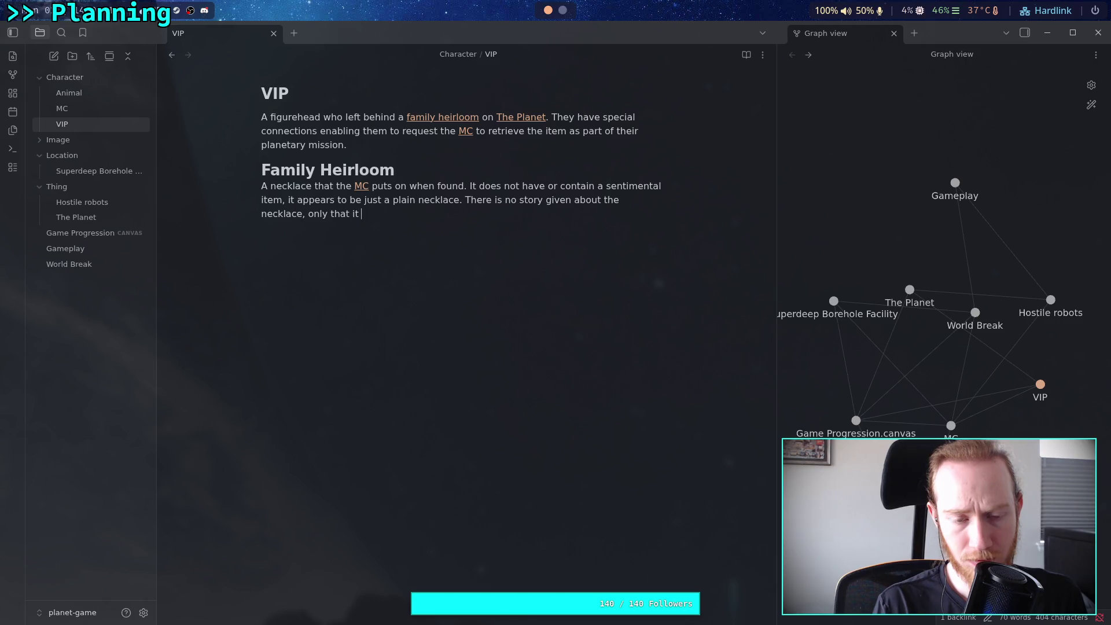
key("BackSpace")
type("is ")
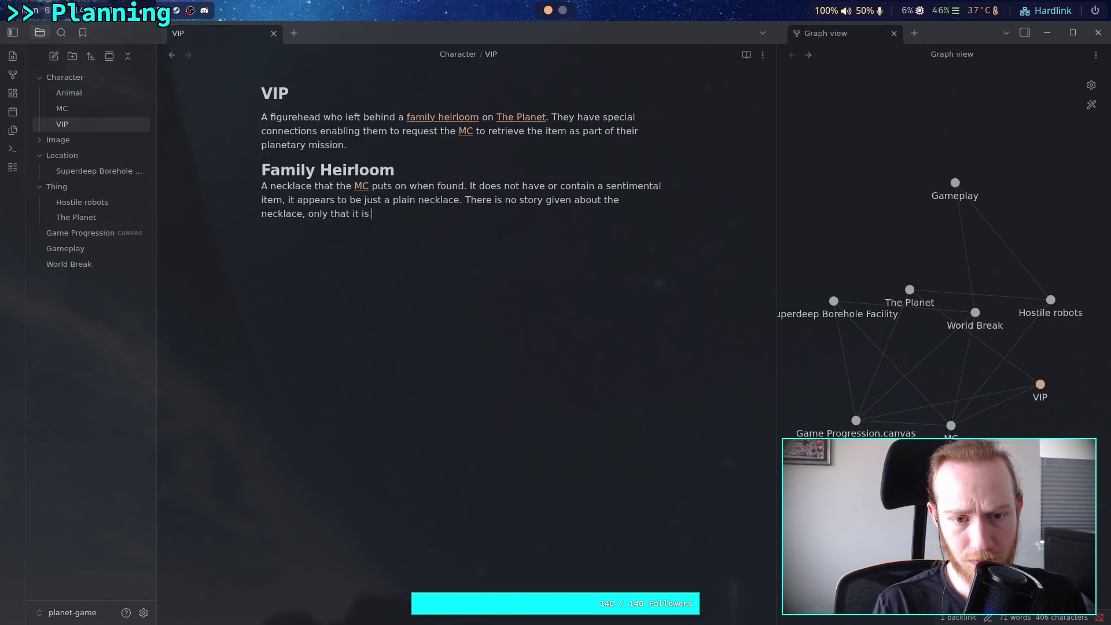
type("important")
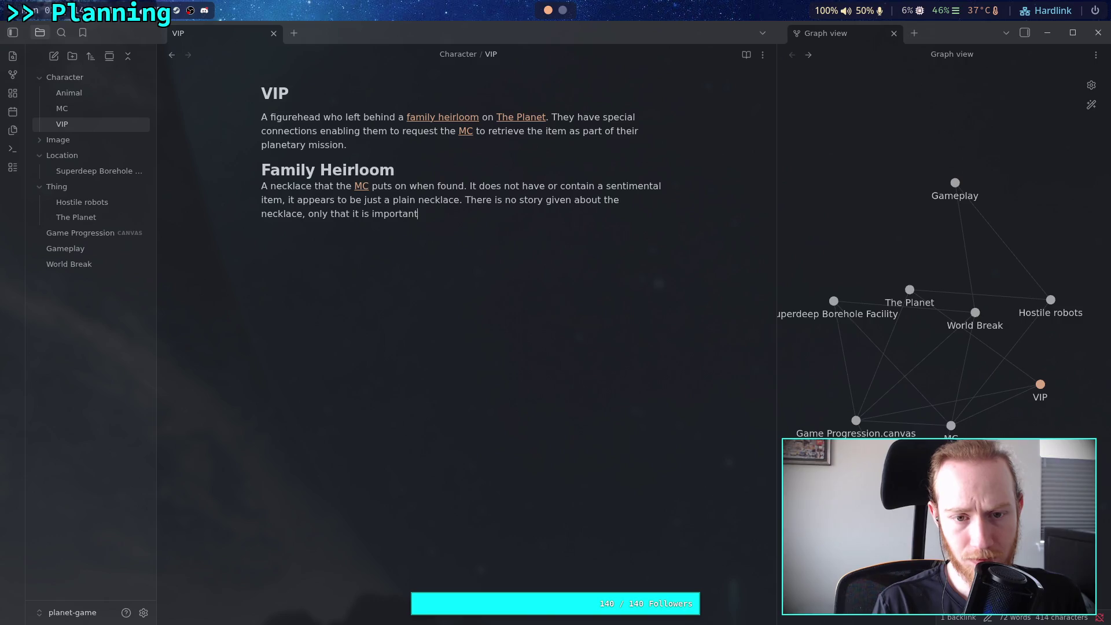
type(" to th")
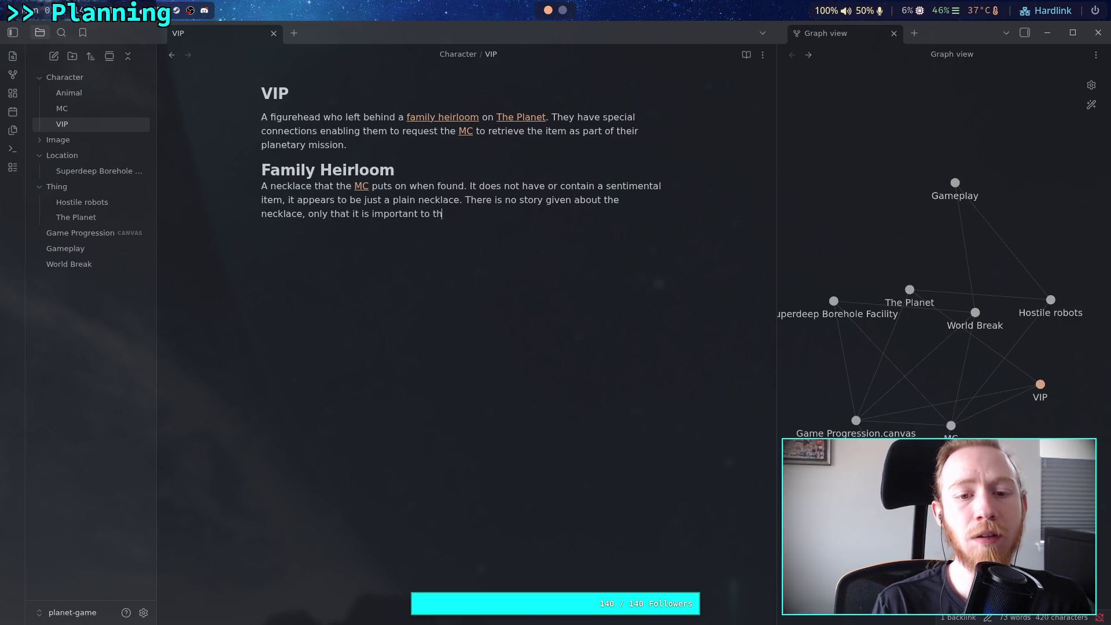
type("e VIP.")
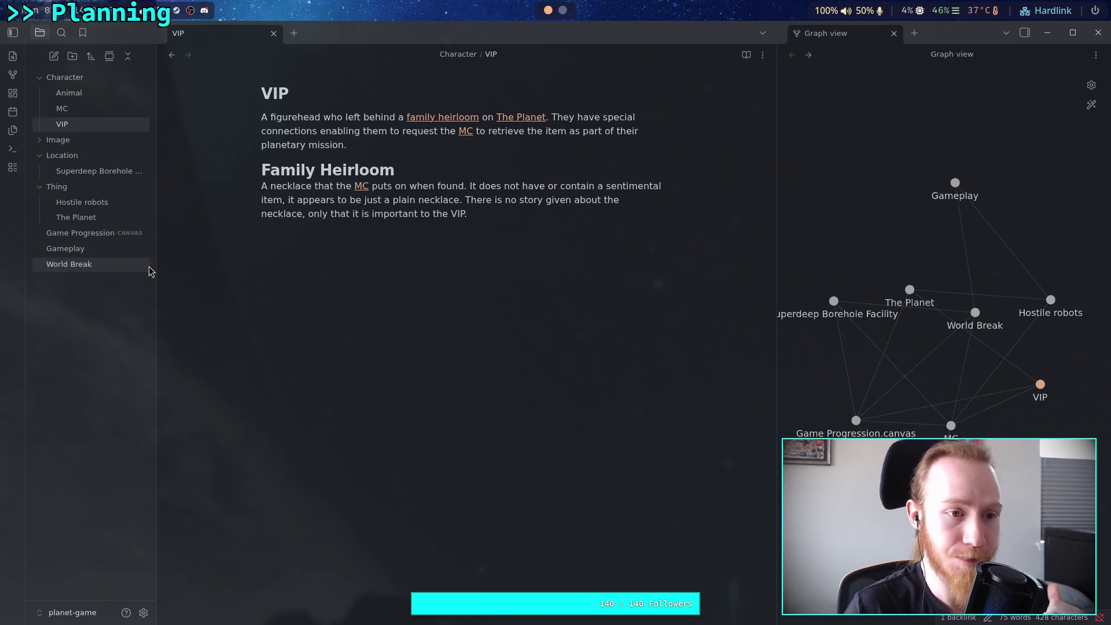
- Open the Game Progression canvas and restore the interface to its normal zoom
left_click(87, 233)
scroll(342, 317, "up", 2)
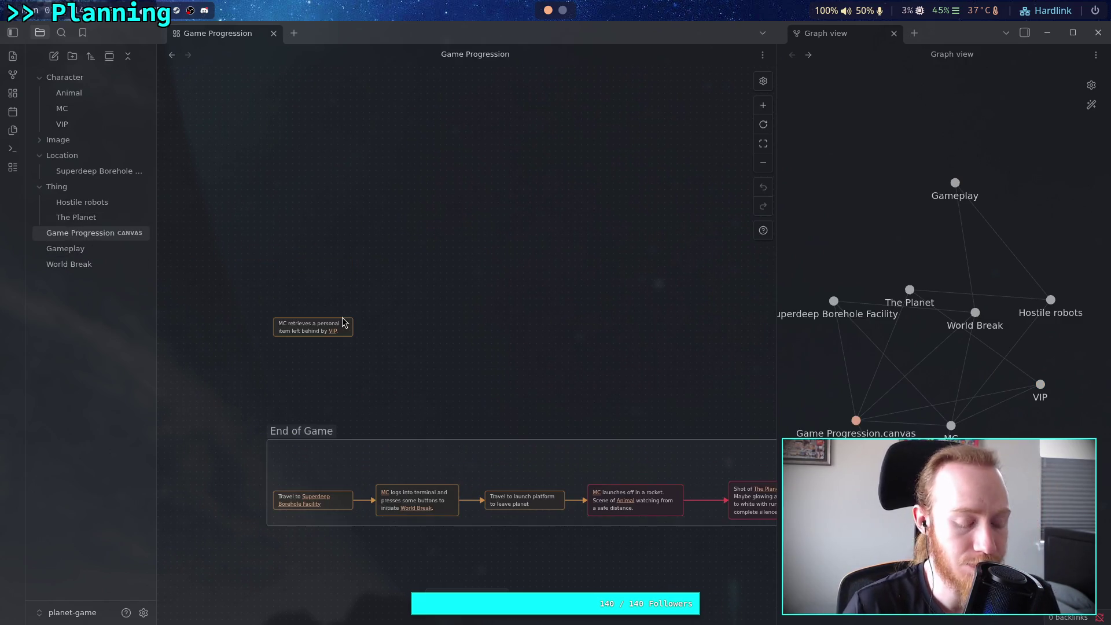
key("ctrl+equal")
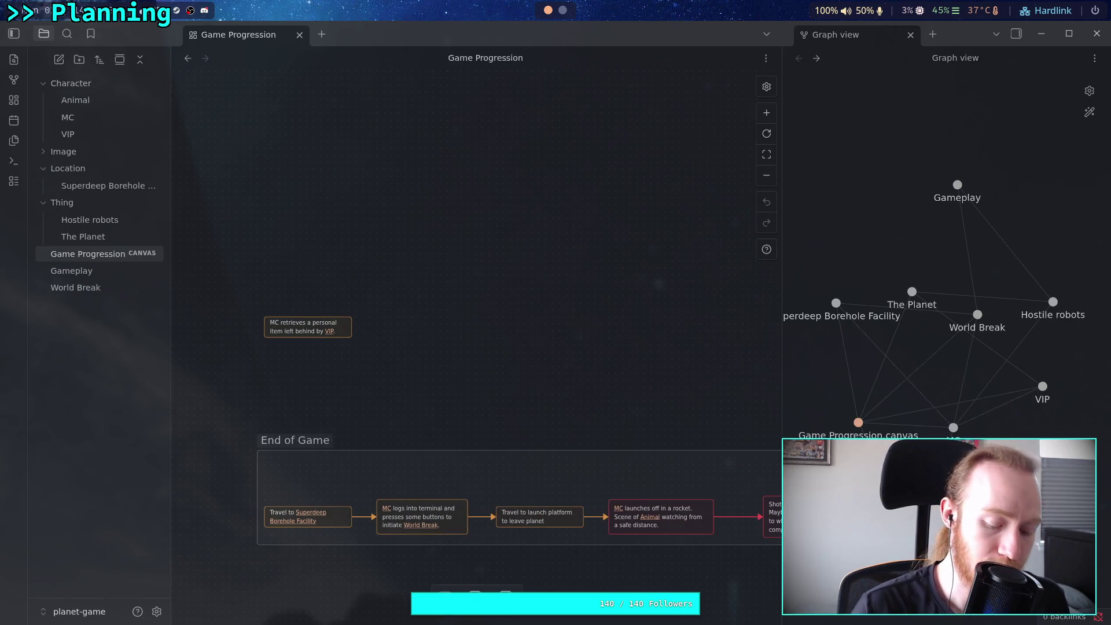
key("ctrl+equal")
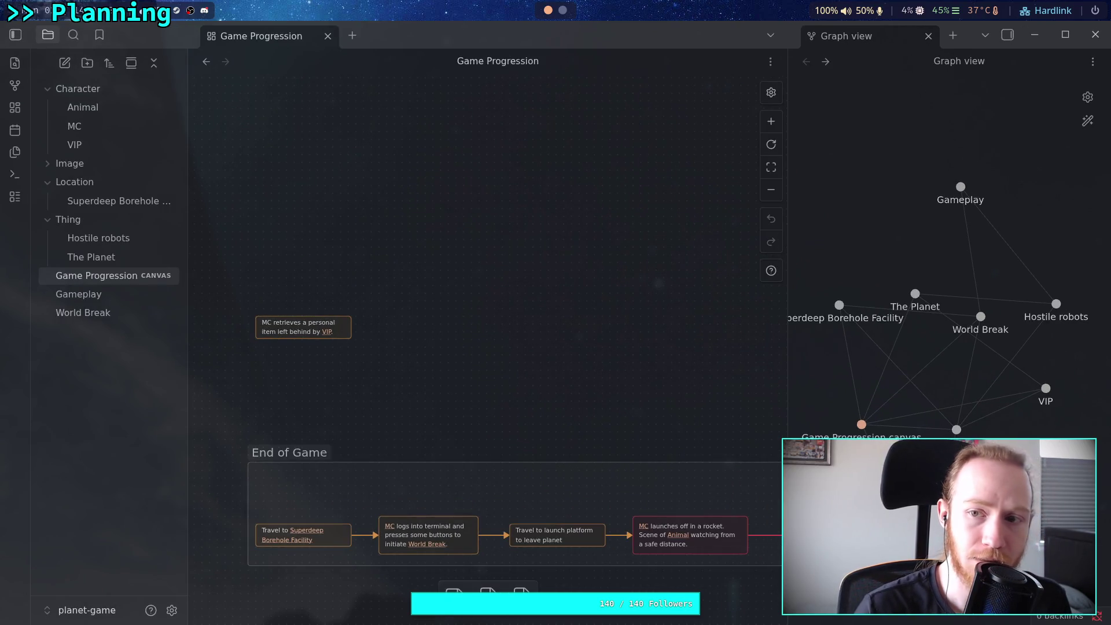
key("ctrl+minus")
key("ctrl+minus")
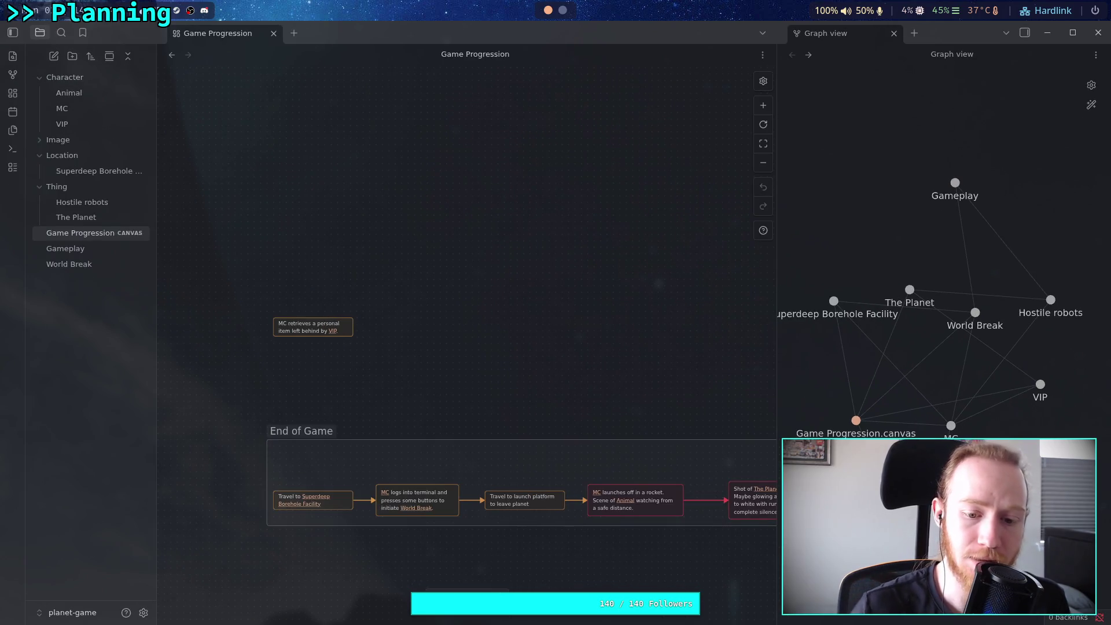
scroll(415, 403, "up", 2)
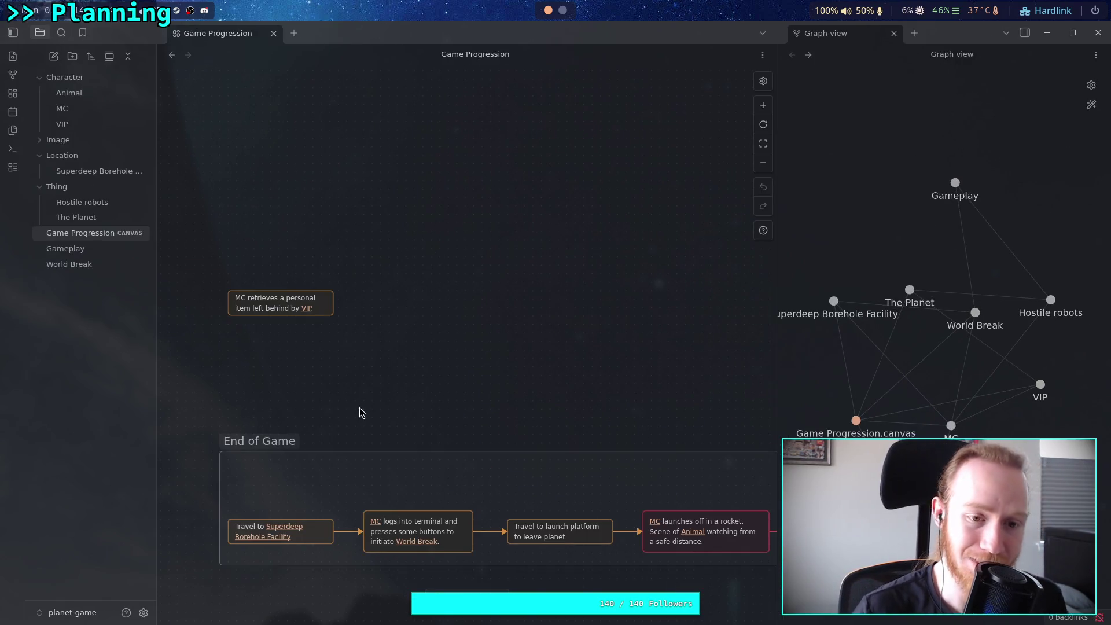
scroll(334, 401, "up", 2)
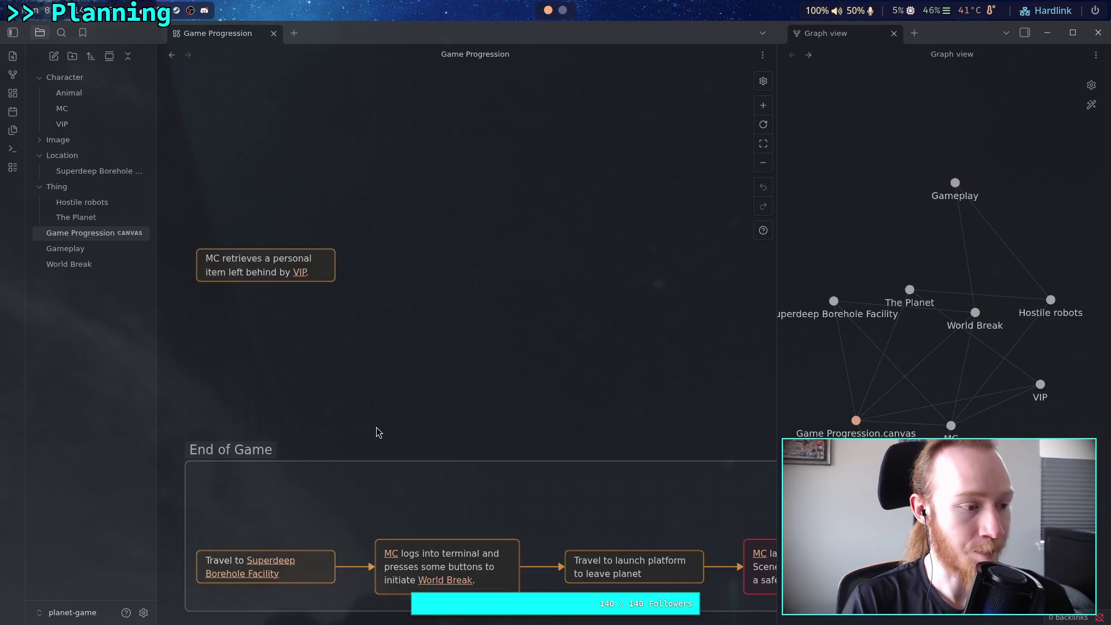
- Frame the MC retrieval card and End of Game group, then add an empty card beside them
left_click_drag(385, 397, 441, 377)
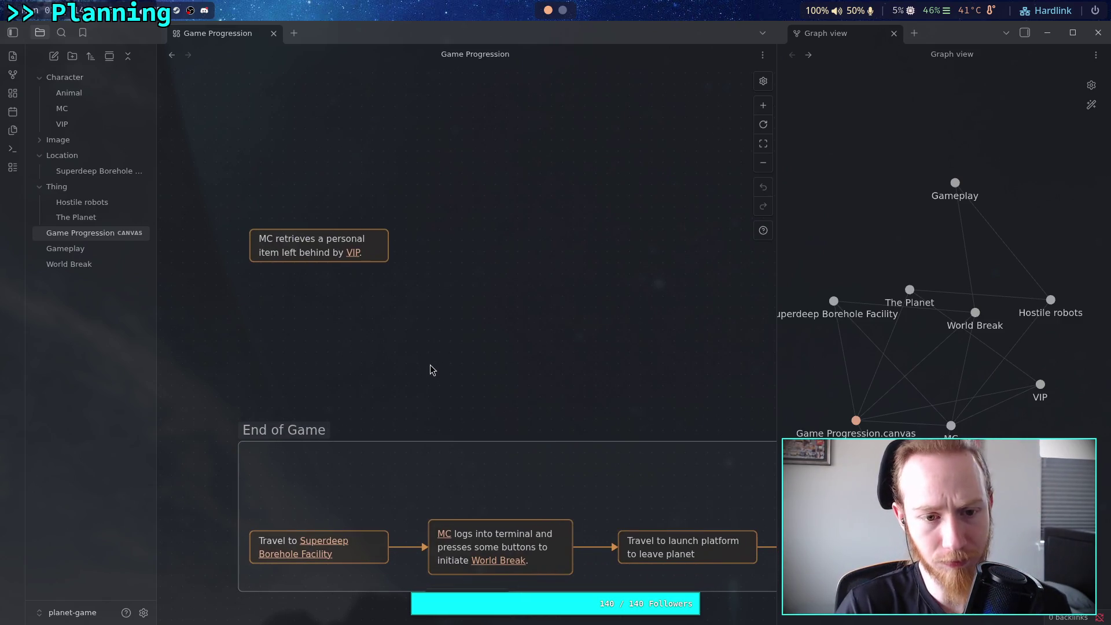
left_click(293, 254)
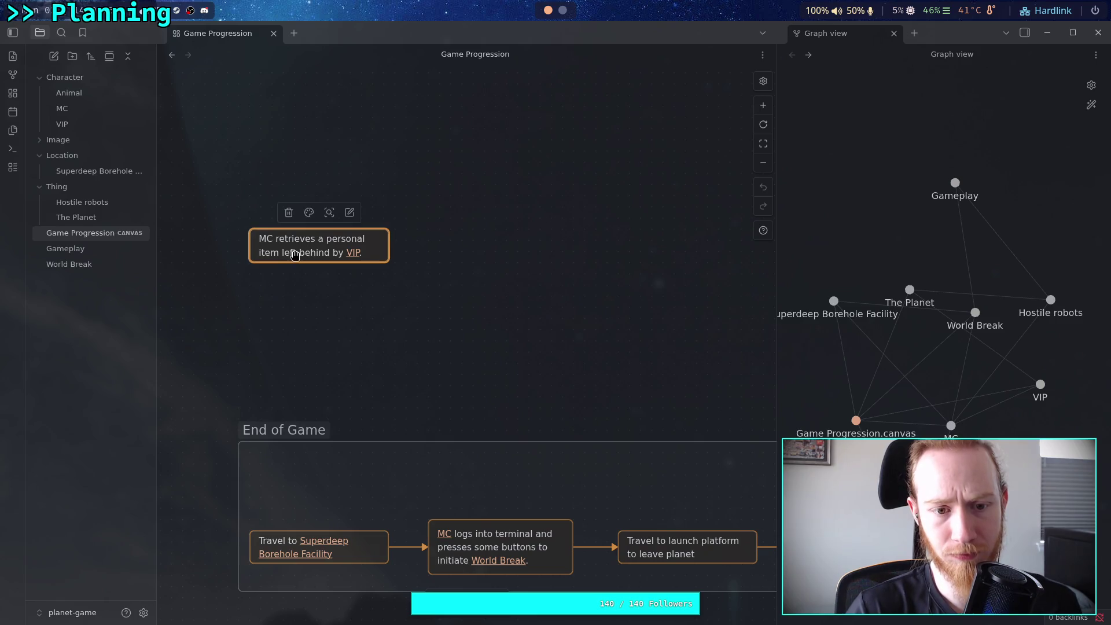
left_click(339, 275)
mouse_move(433, 297)
left_mouse_down()
mouse_move(380, 314)
mouse_move(506, 354)
mouse_move(396, 329)
left_mouse_up()
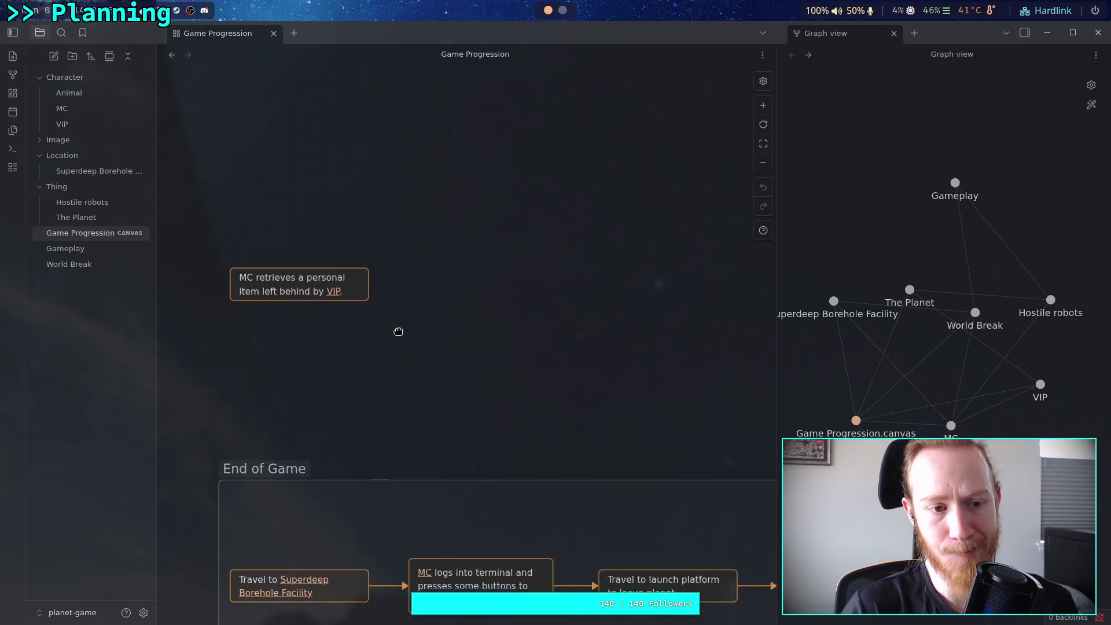
double_click(463, 261)
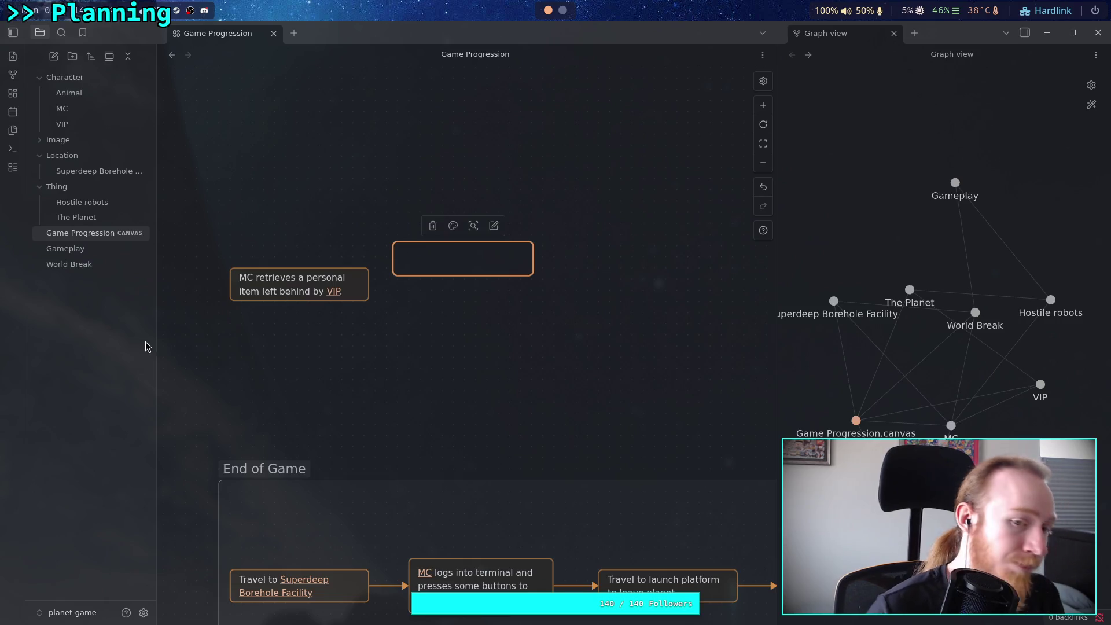
- Start editing the 'MC retrieves a personal item' card, selecting the word MC
left_click(241, 279)
left_click(241, 279)
key("shift+Right")
key("shift+Right")
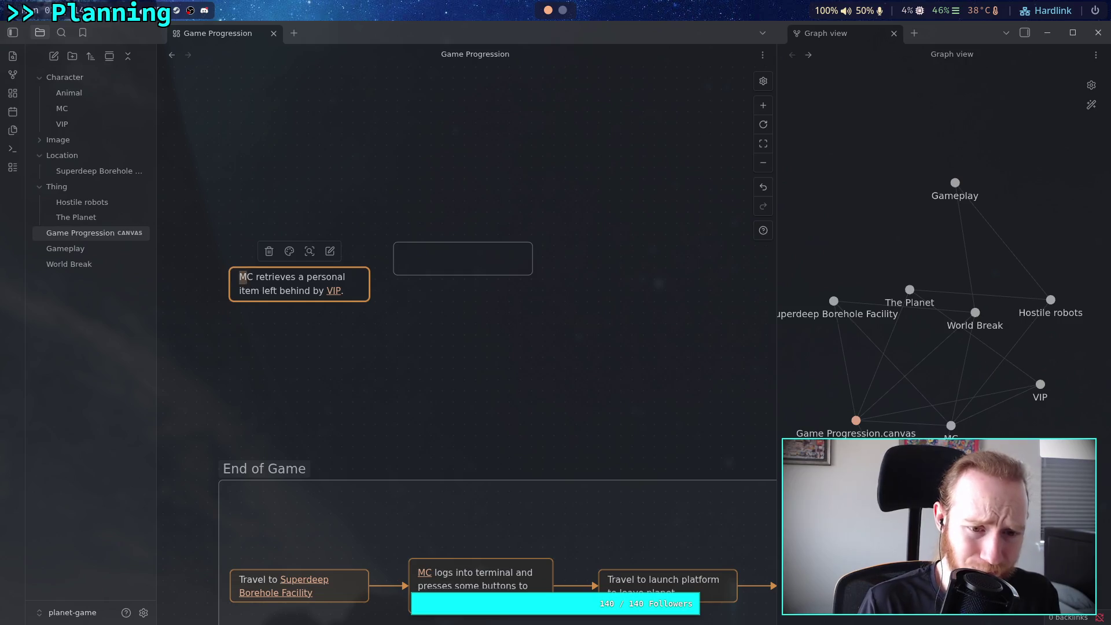
type("[[MC")
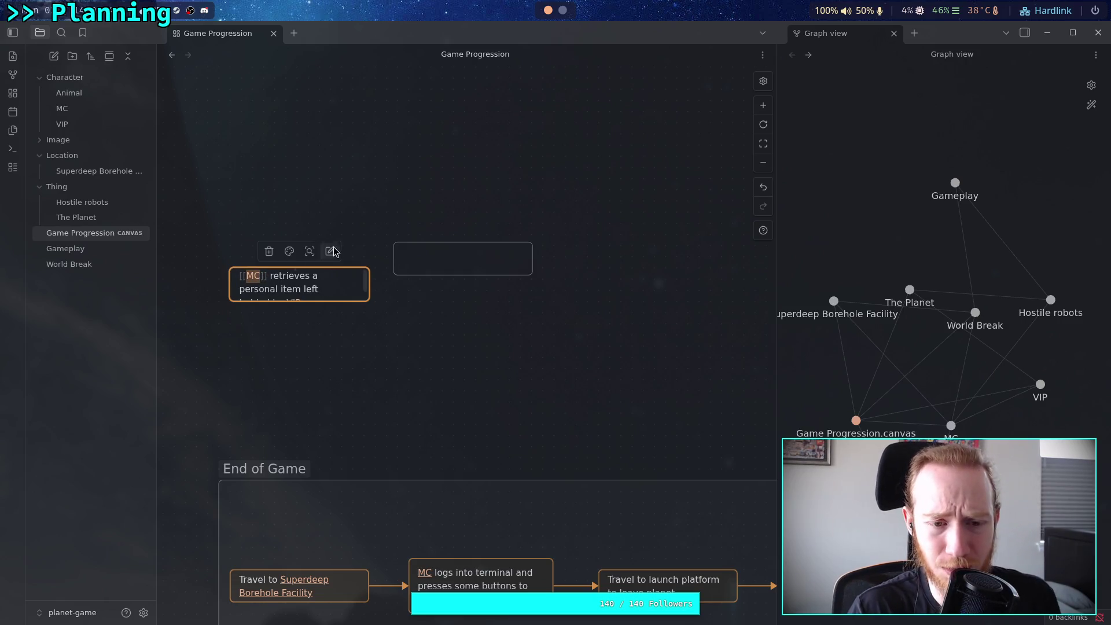
key("Escape")
left_click_drag(362, 298, 375, 307)
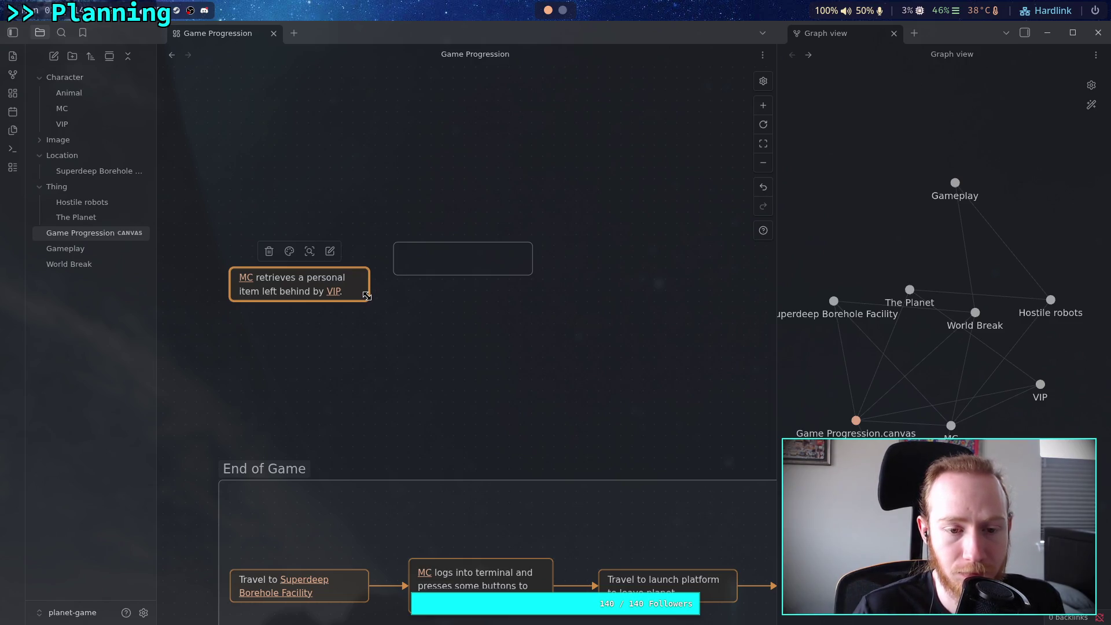
- Select the new empty card beside the MC retrieval card
left_click(442, 263)
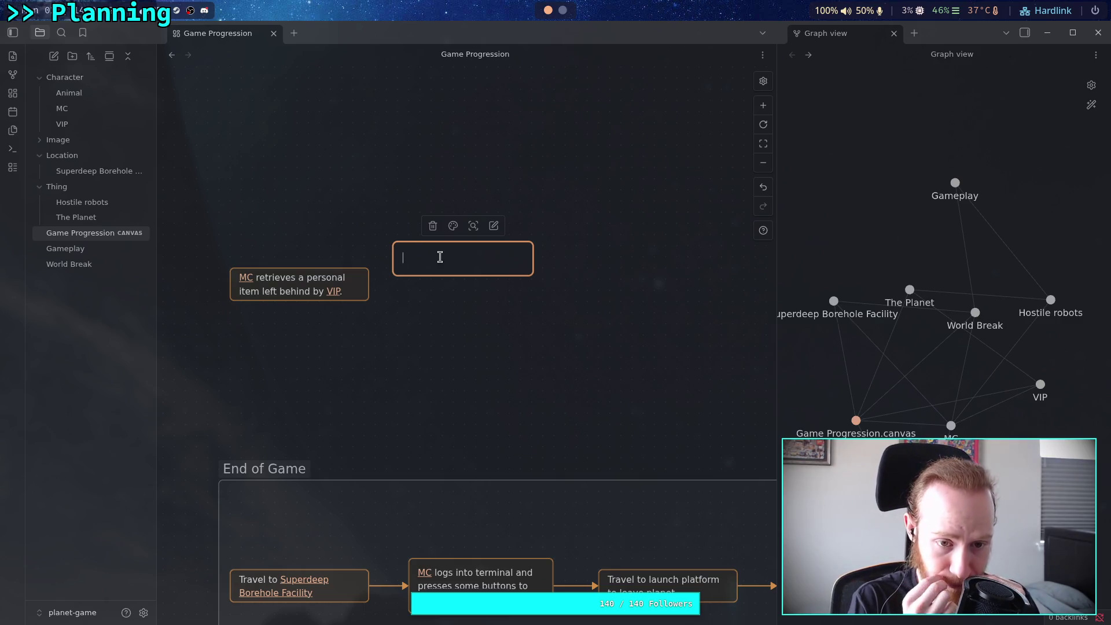
- Type 'Travel to' into the new card
type("Travel to")
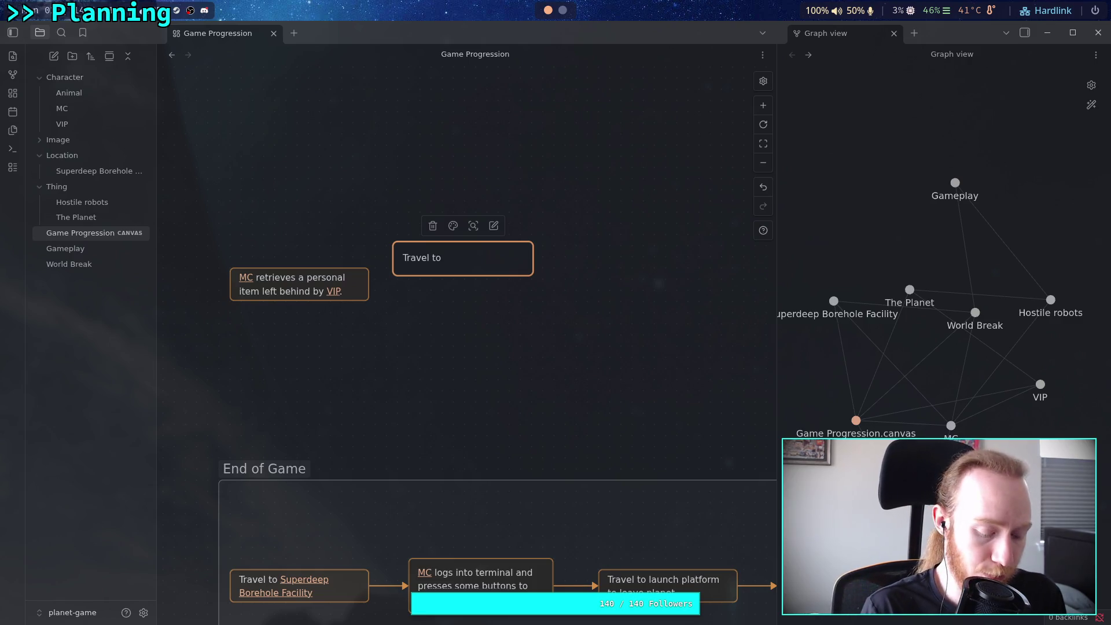
- Complete the card as 'Travel to recently active facility, off route, for a recovery mission.' and enlarge it
type("ver")
key("BackSpace")
key("BackSpace")
key("BackSpace")
type("recently ")
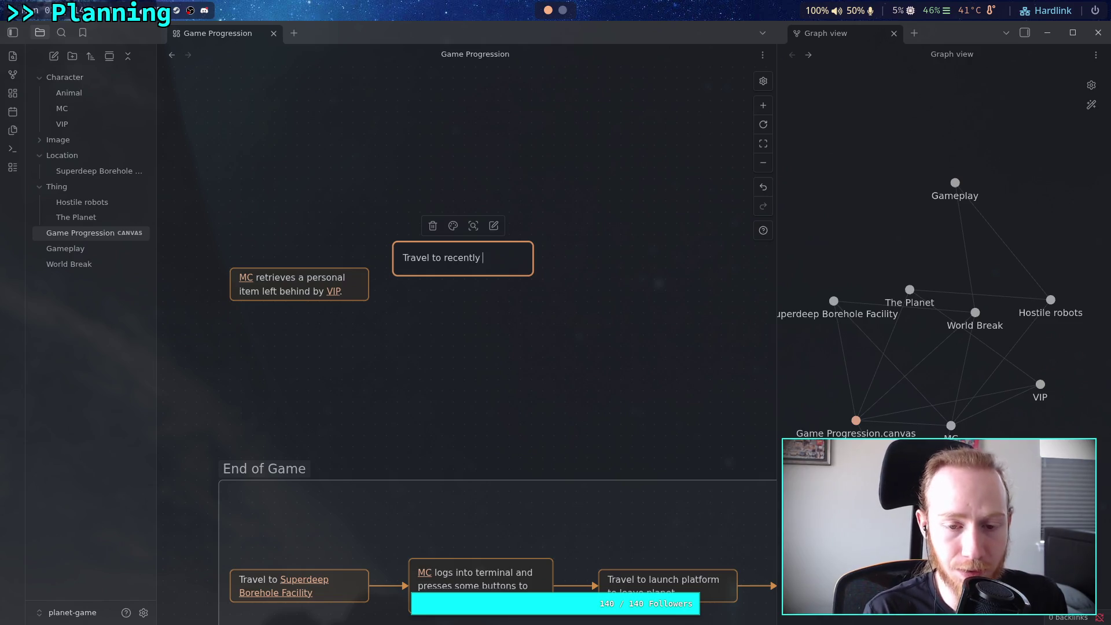
type("active ")
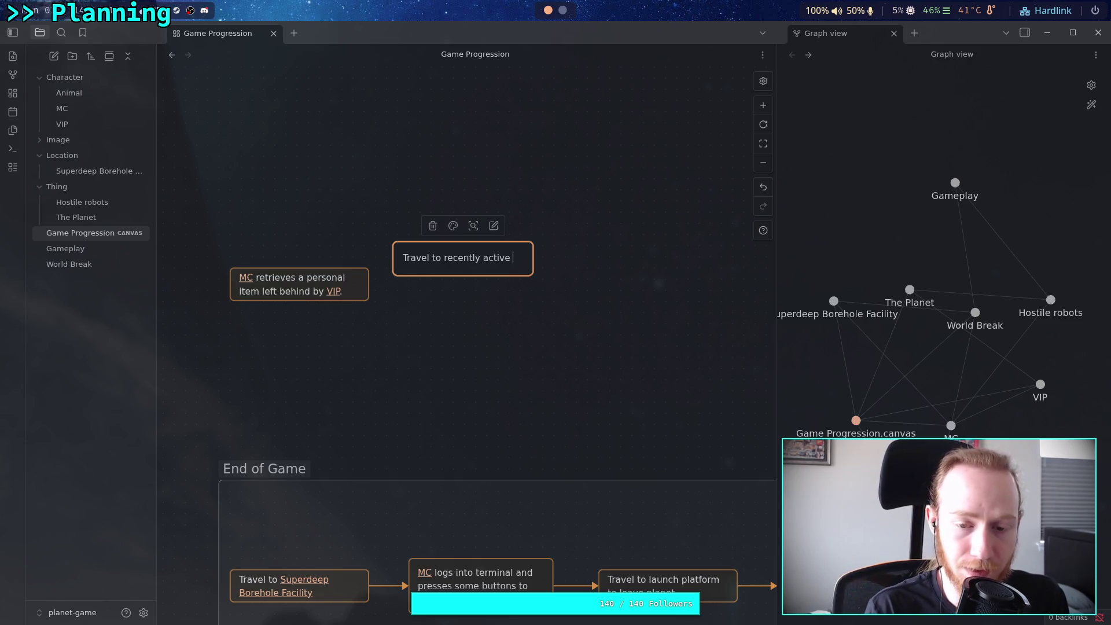
type("fac")
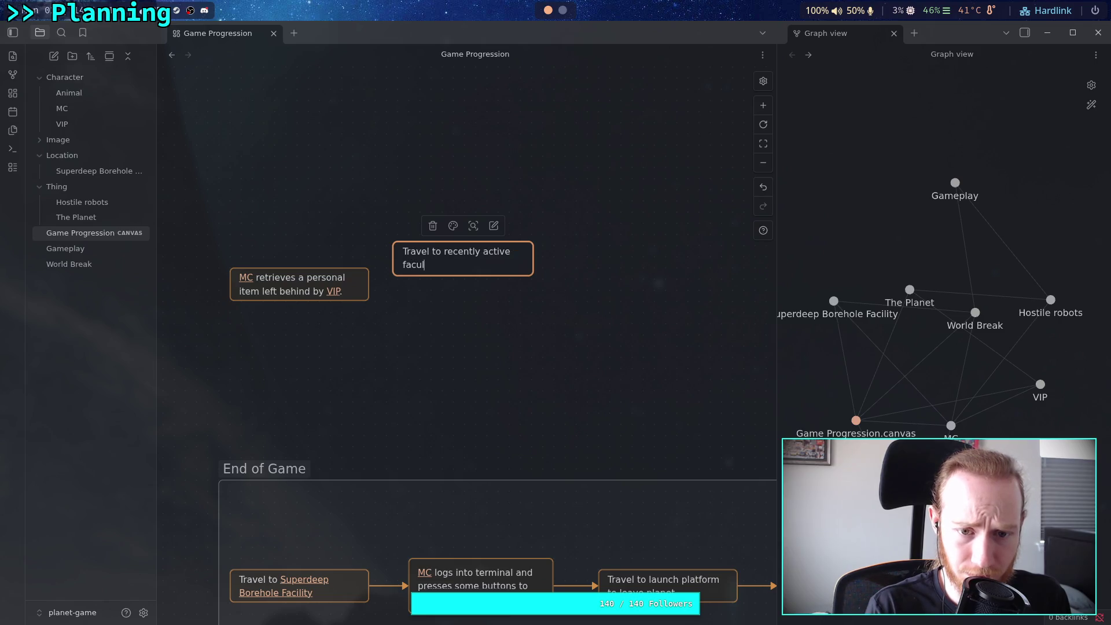
key("BackSpace")
type("ci")
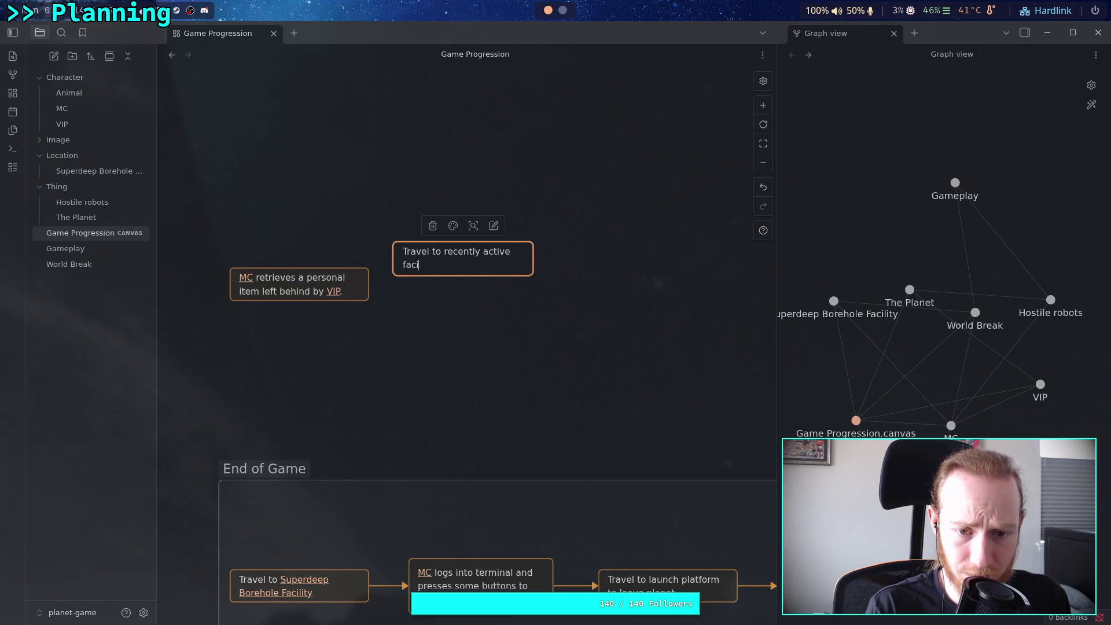
type("lity")
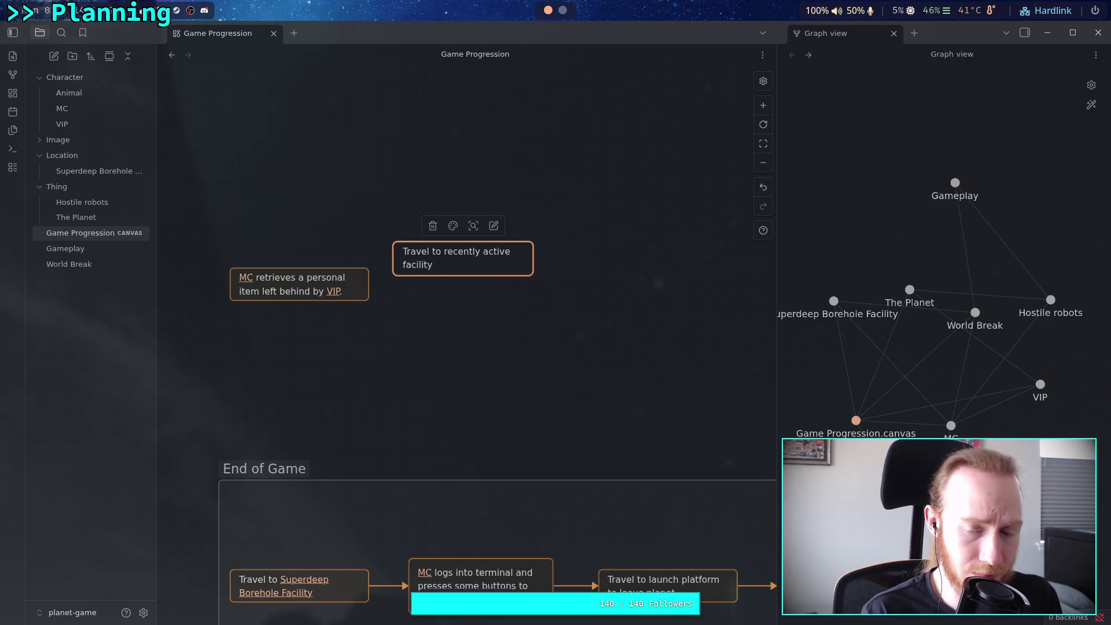
type(", off route")
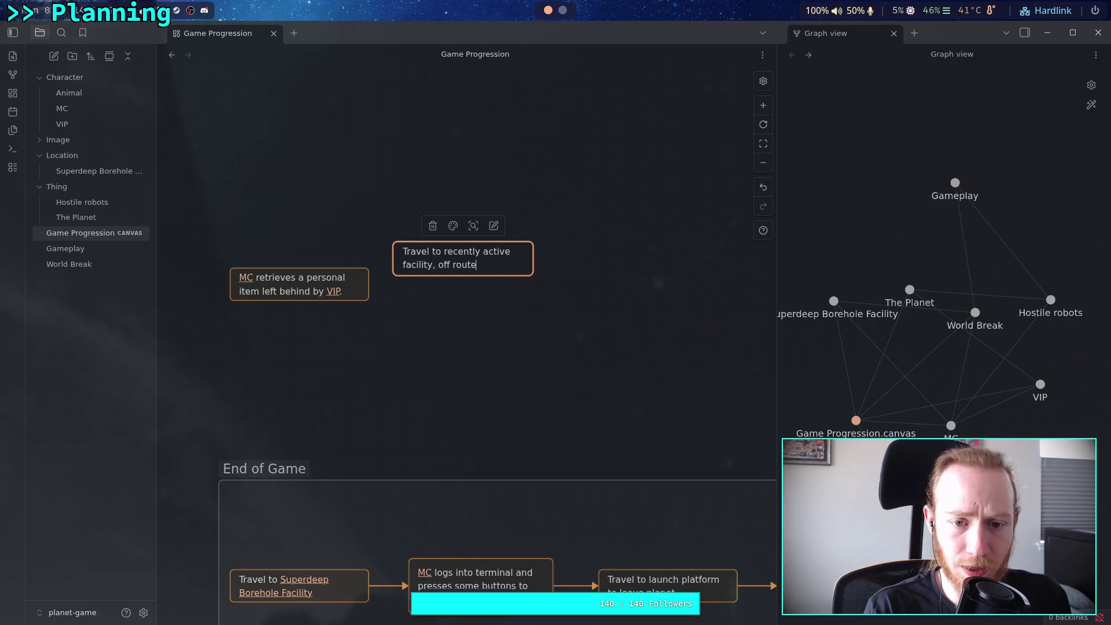
type(", ")
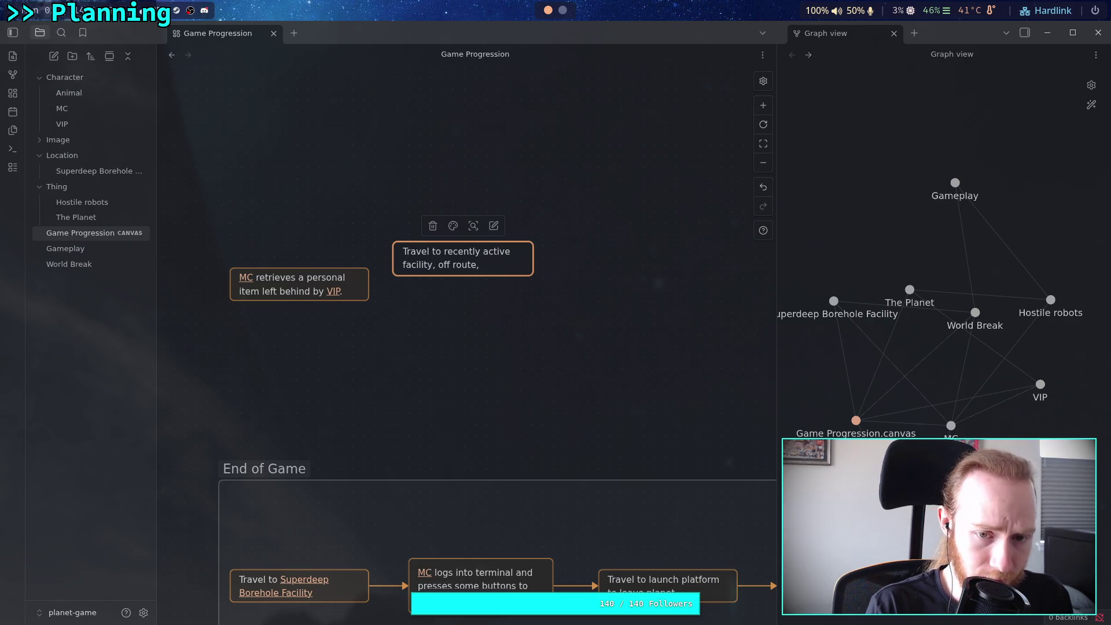
type("for ")
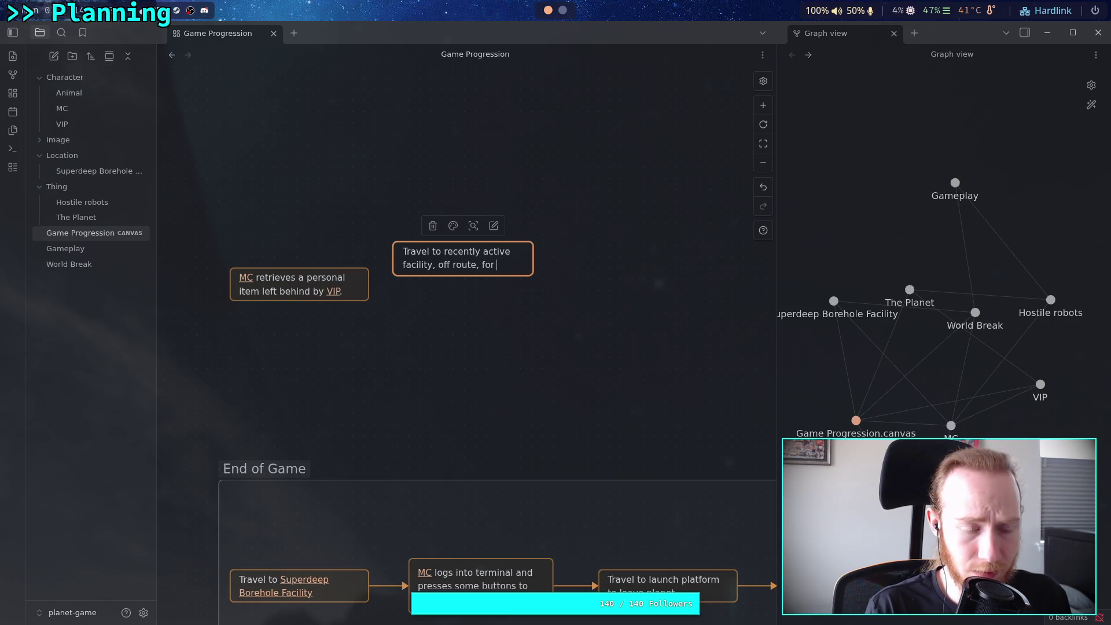
type("a recovery mission.")
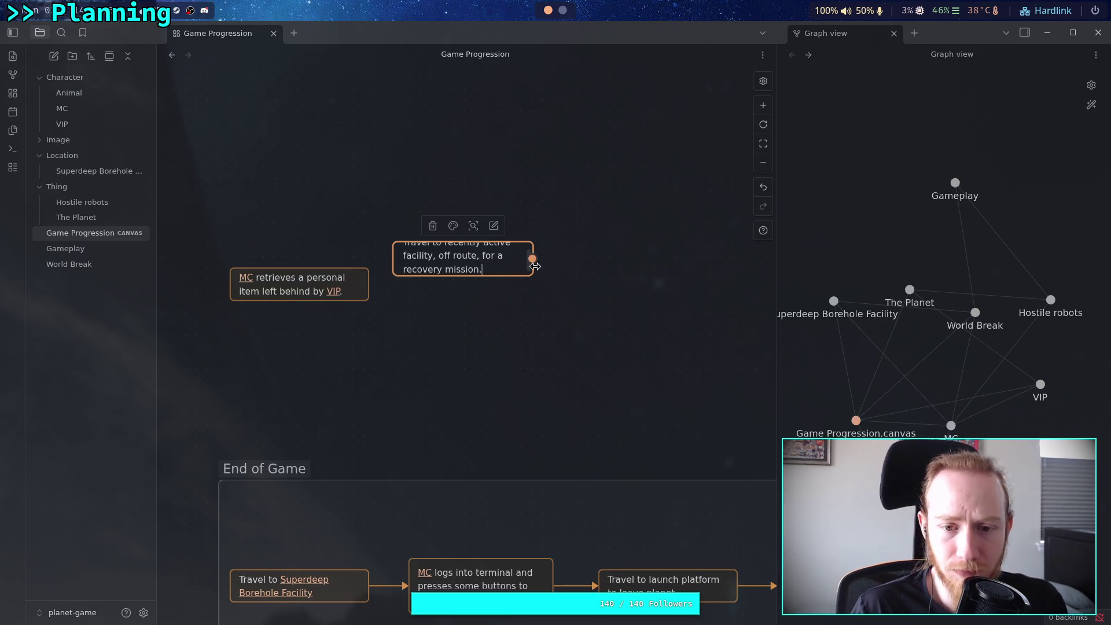
mouse_move(533, 276)
left_mouse_down()
mouse_move(565, 293)
mouse_move(548, 295)
left_mouse_up()
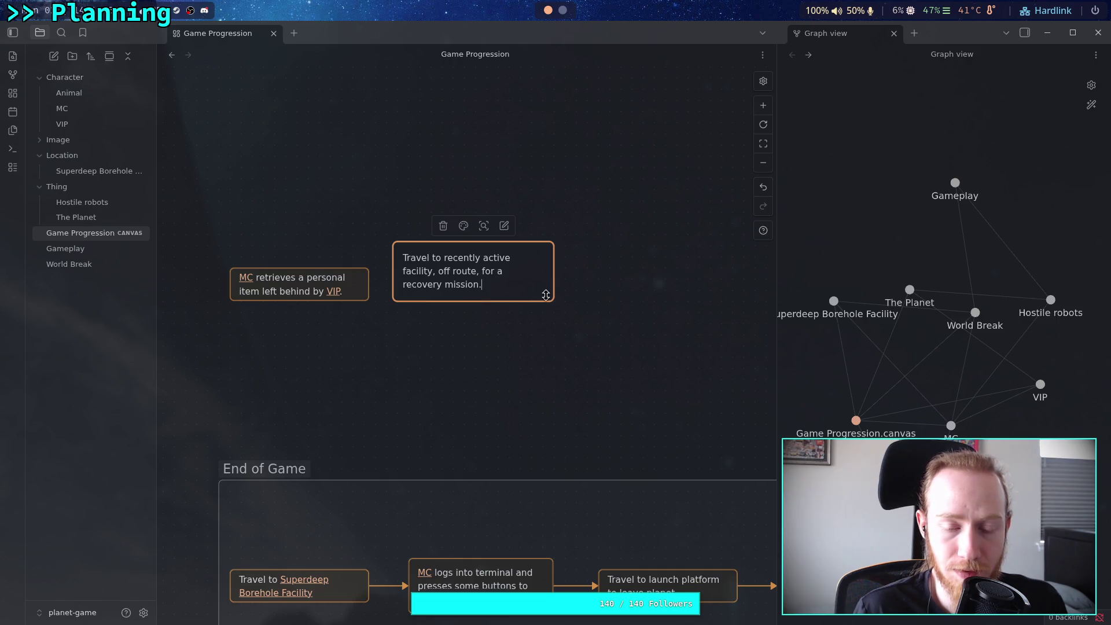
- Add 'Details are given on a need-to-know basis.' to the travel card, colour it orange and widen it
type(" D")
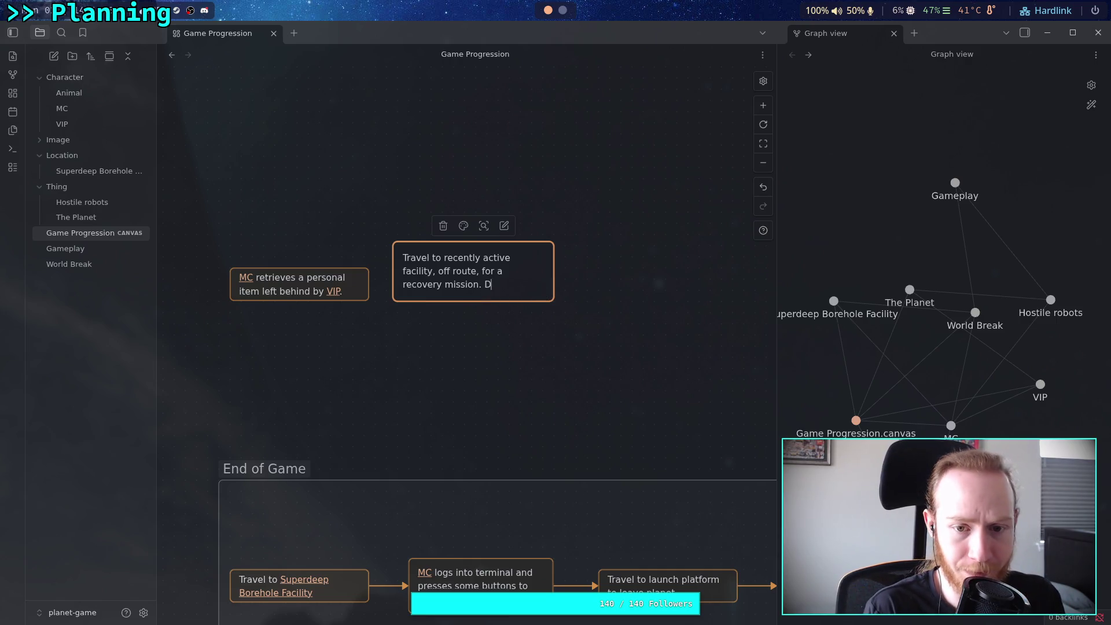
type("et")
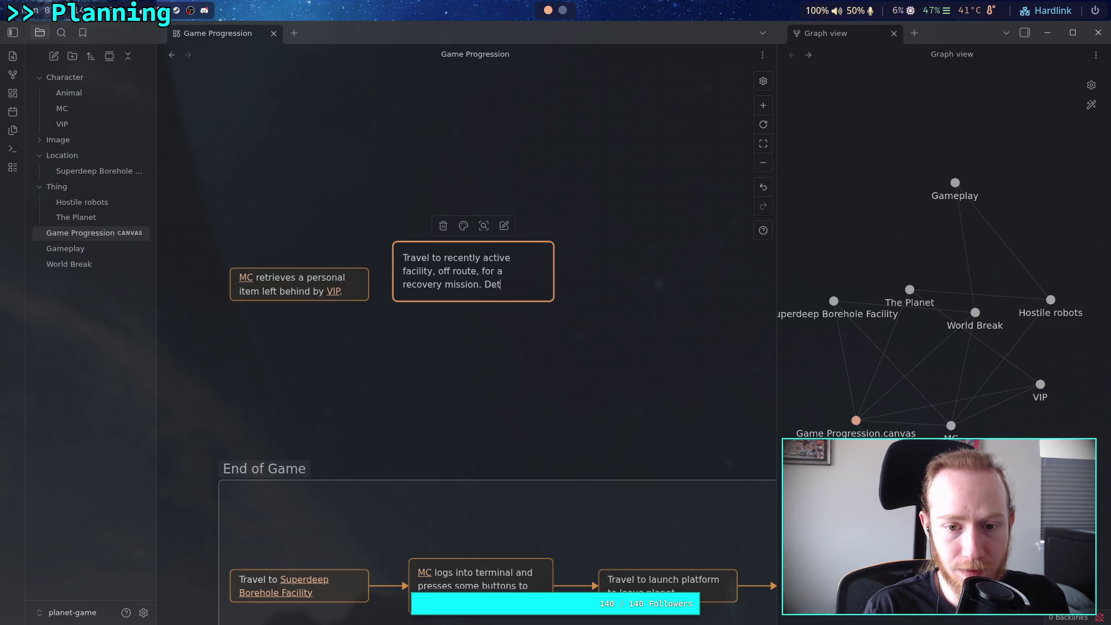
type("ails o")
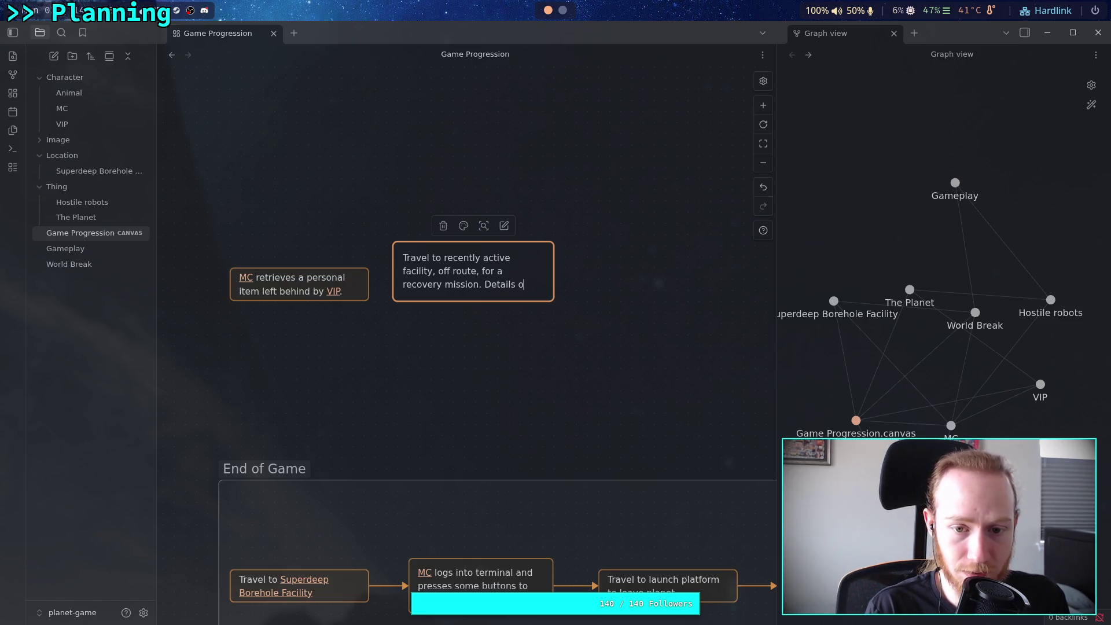
key("BackSpace")
type("are given ")
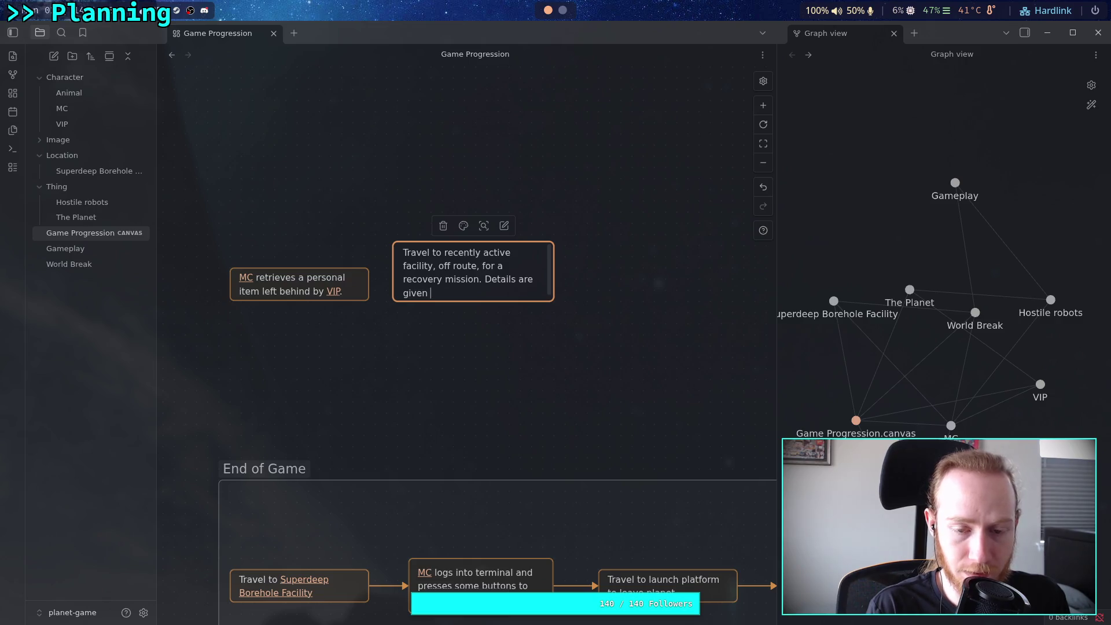
type("on a need")
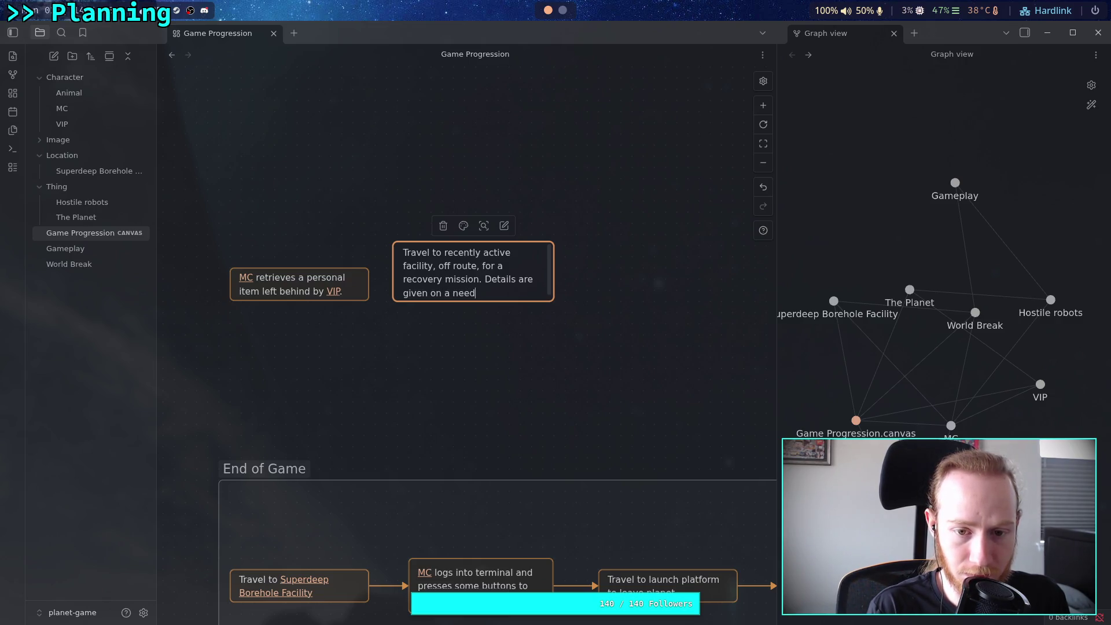
type("-to")
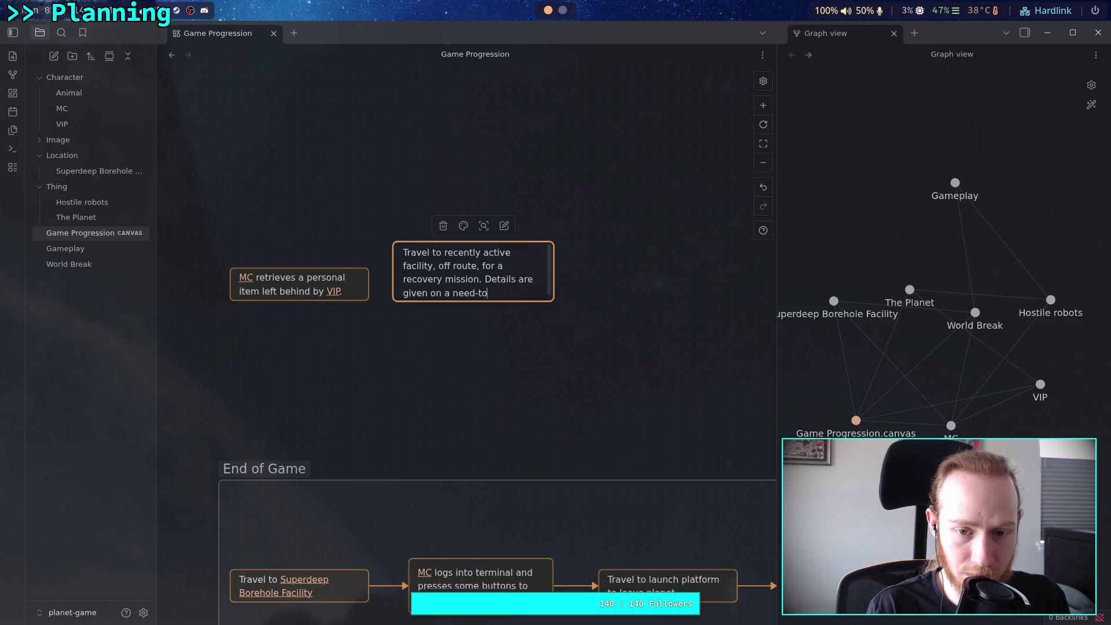
type("-know basis.")
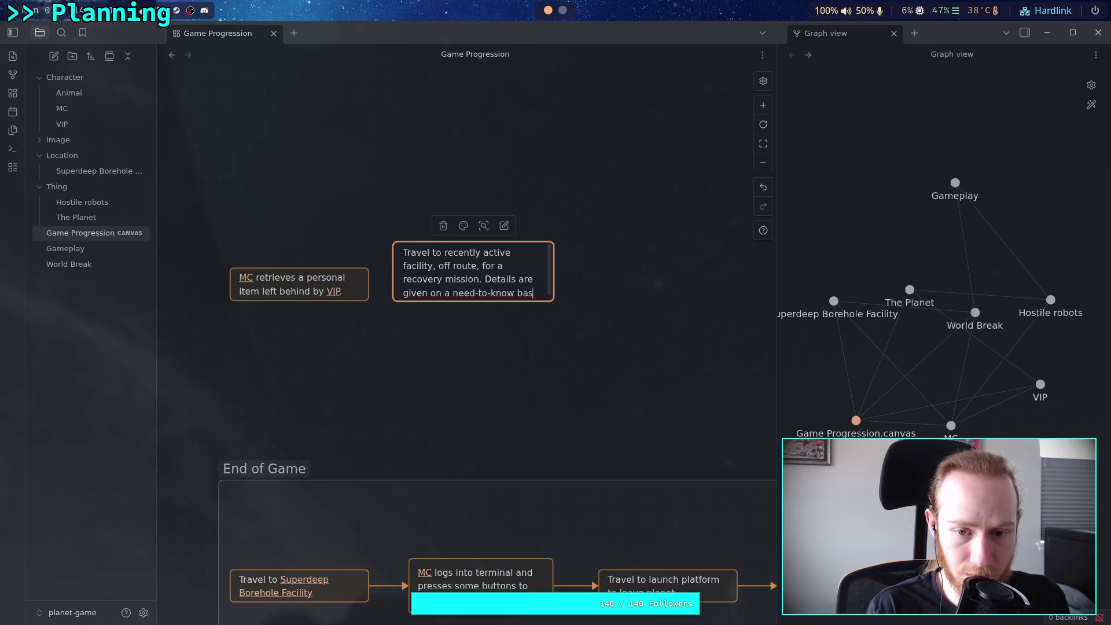
left_click(731, 360)
left_click(489, 254)
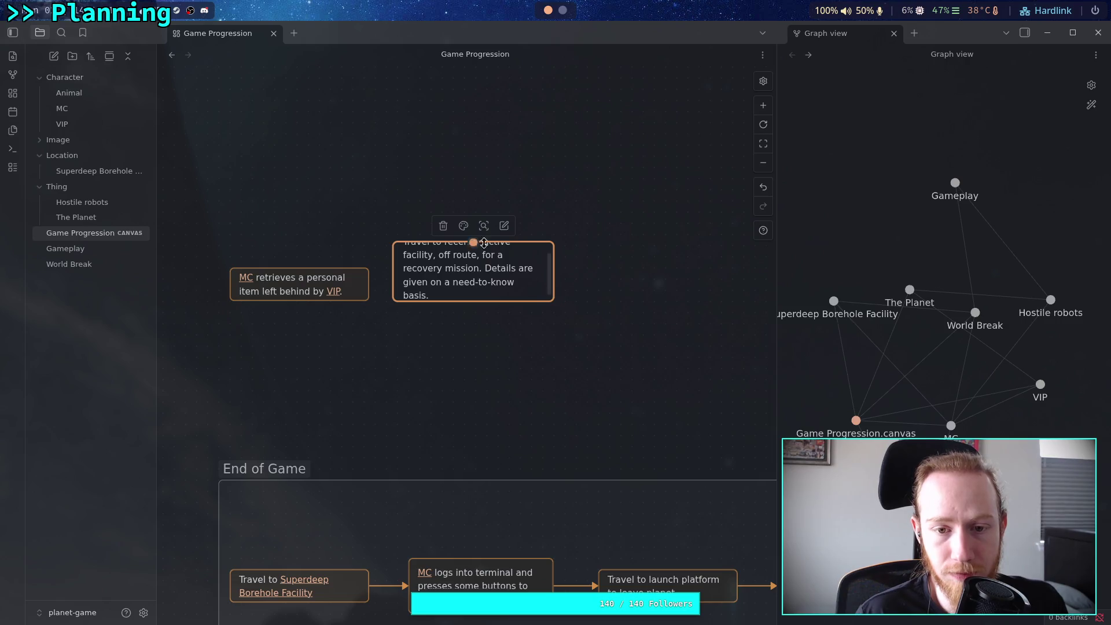
left_click(464, 227)
left_click(448, 252)
mouse_move(553, 301)
left_mouse_down()
mouse_move(593, 303)
mouse_move(553, 319)
mouse_move(587, 312)
mouse_move(586, 300)
left_mouse_up()
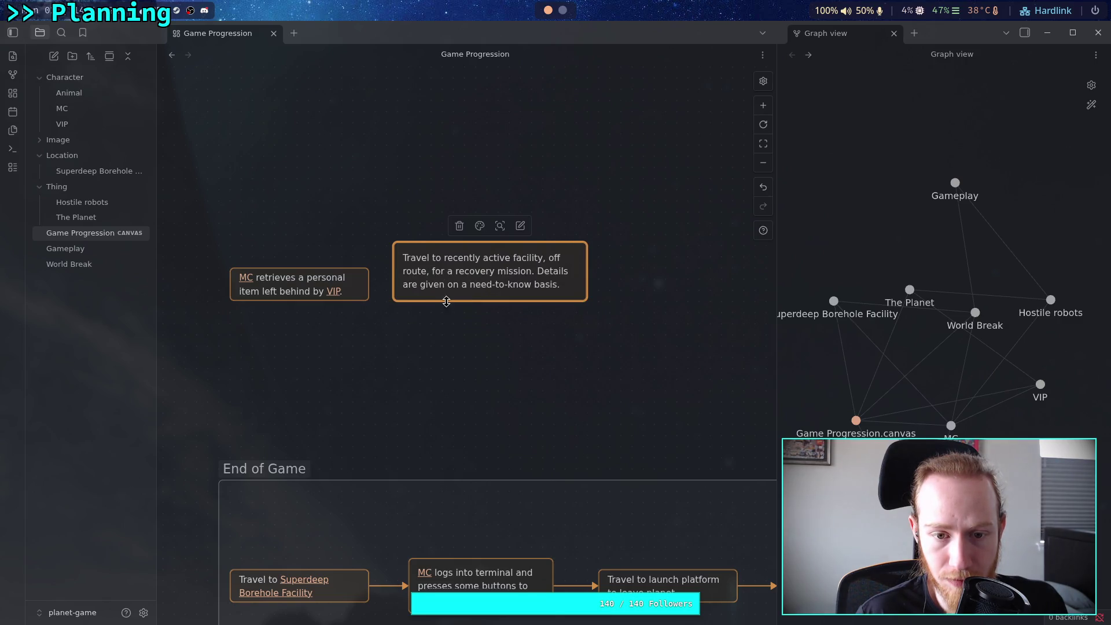
left_click(593, 276)
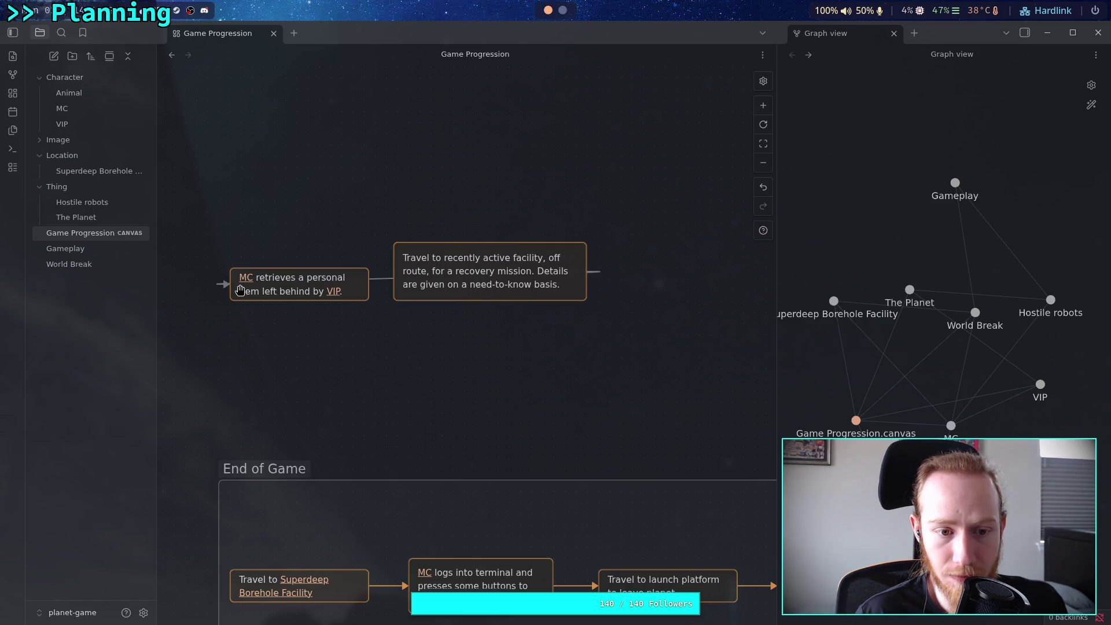
- Place the travel card left of the MC retrieval card and group both cards together
left_click(381, 278)
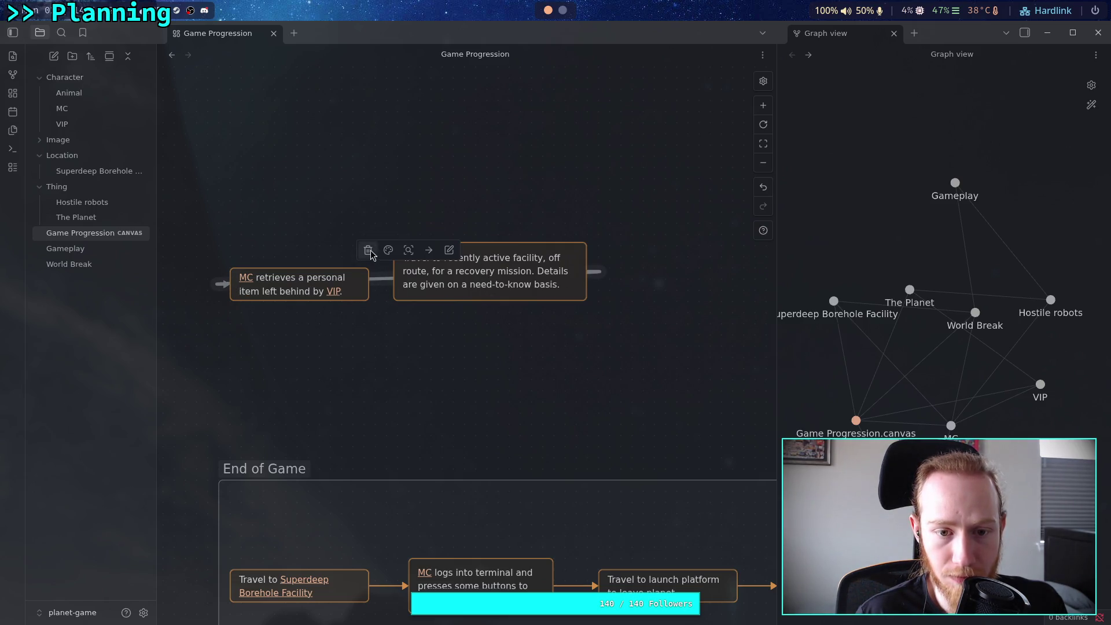
left_click(389, 251)
mouse_move(322, 279)
left_mouse_down()
mouse_move(647, 323)
mouse_move(694, 295)
left_mouse_up()
mouse_move(488, 266)
left_mouse_down()
mouse_move(381, 298)
mouse_move(335, 292)
mouse_move(366, 282)
left_mouse_up()
left_click_drag(648, 300, 558, 285)
scroll(602, 306, "right", 1)
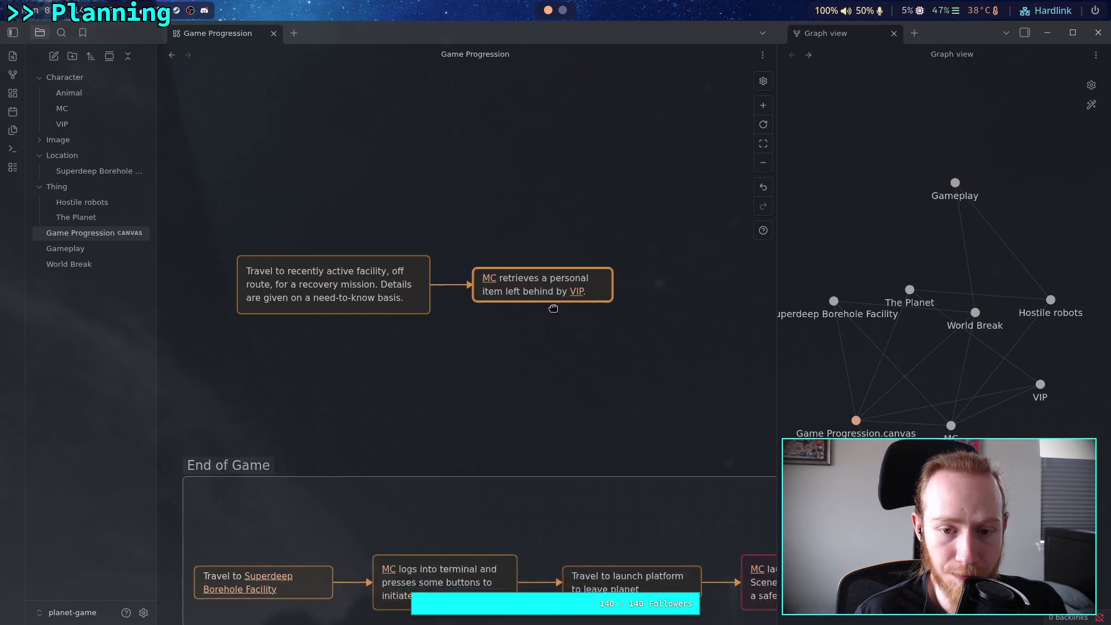
mouse_move(214, 204)
left_mouse_down()
mouse_move(463, 300)
mouse_move(730, 352)
left_mouse_up()
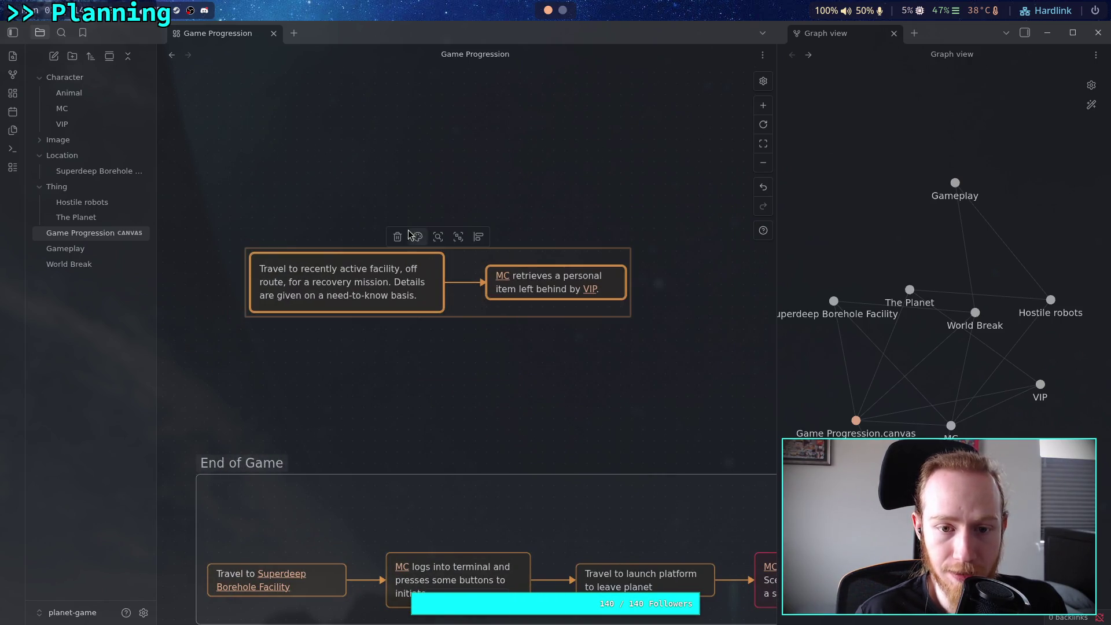
left_click(465, 237)
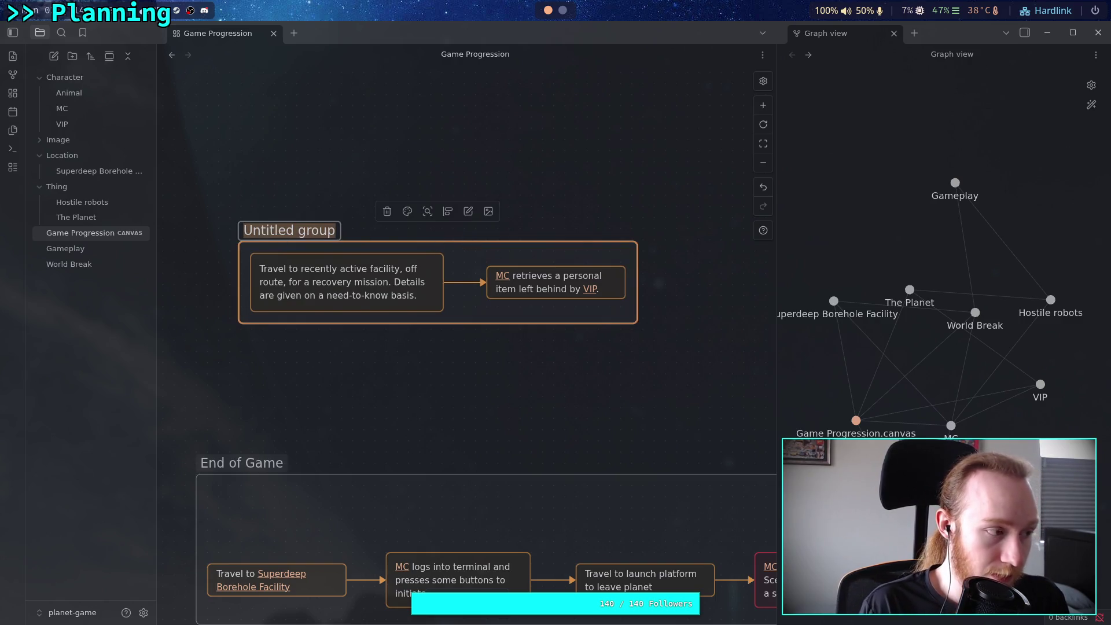
- Name the new group 'Recovery Mission'
type("Recove")
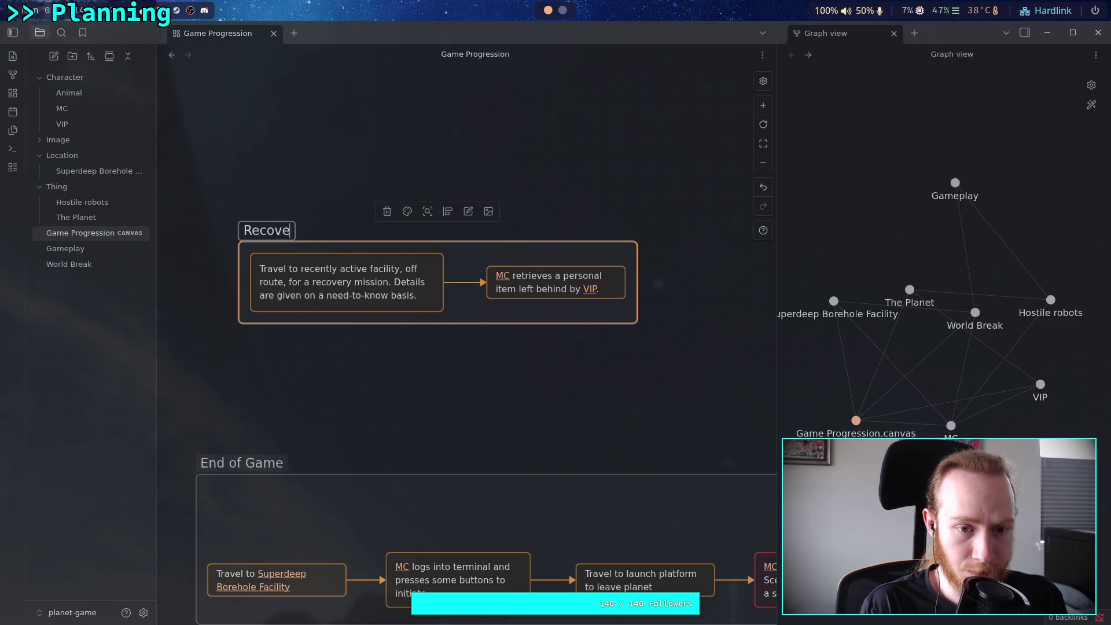
type("ry Mission")
left_click(384, 387)
scroll(463, 385, "down", 2)
scroll(457, 347, "up", 1)
scroll(434, 332, "down", 1)
scroll(425, 336, "up", 1)
- Connect the Recovery Mission group to the End of Game group with an arrow
mouse_move(637, 218)
left_mouse_down()
mouse_move(187, 482)
mouse_move(607, 350)
left_mouse_up()
left_click(428, 278)
left_click_drag(637, 218, 191, 483)
mouse_move(478, 342)
left_mouse_down()
mouse_move(311, 336)
mouse_move(472, 348)
mouse_move(665, 224)
mouse_move(641, 215)
left_mouse_up()
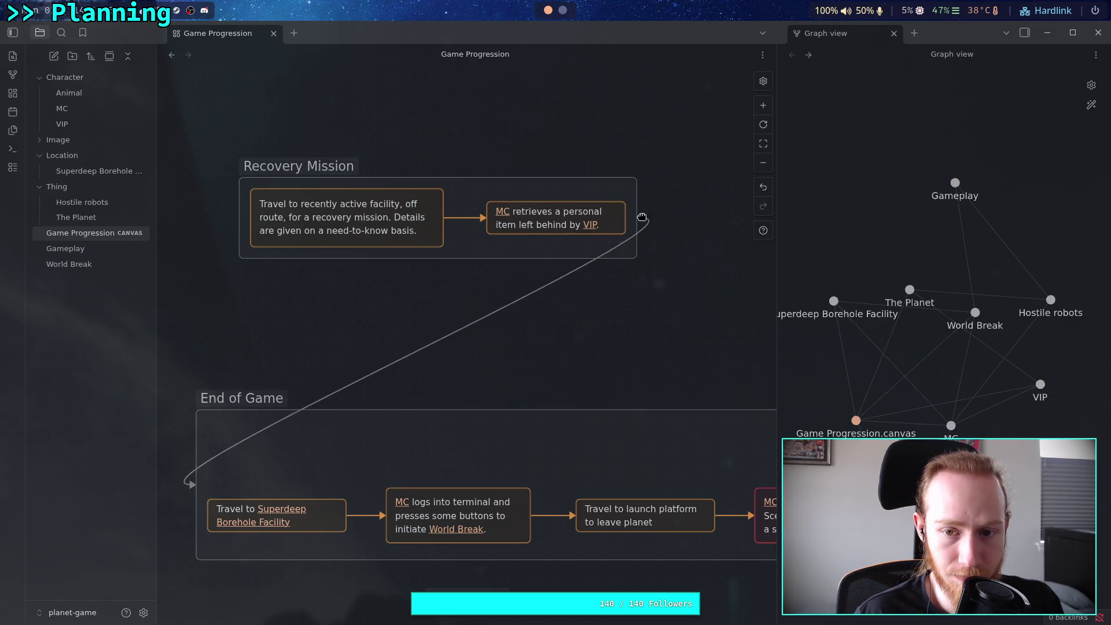
- Adjust the connection so it runs from Recovery Mission's bottom into End of Game's top
left_click(527, 296)
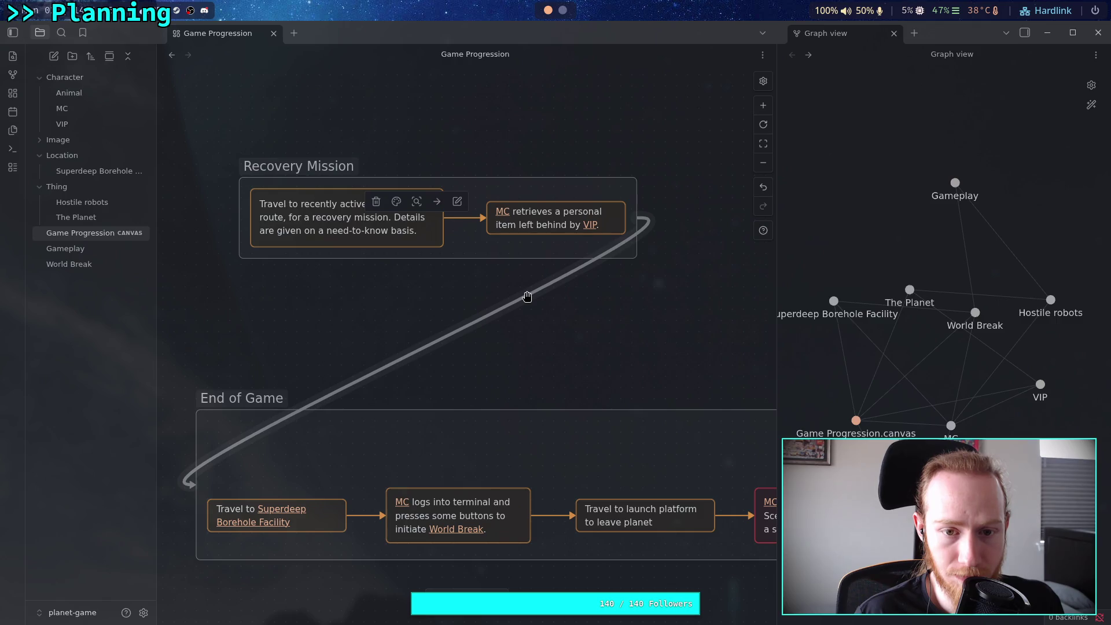
right_click(526, 297)
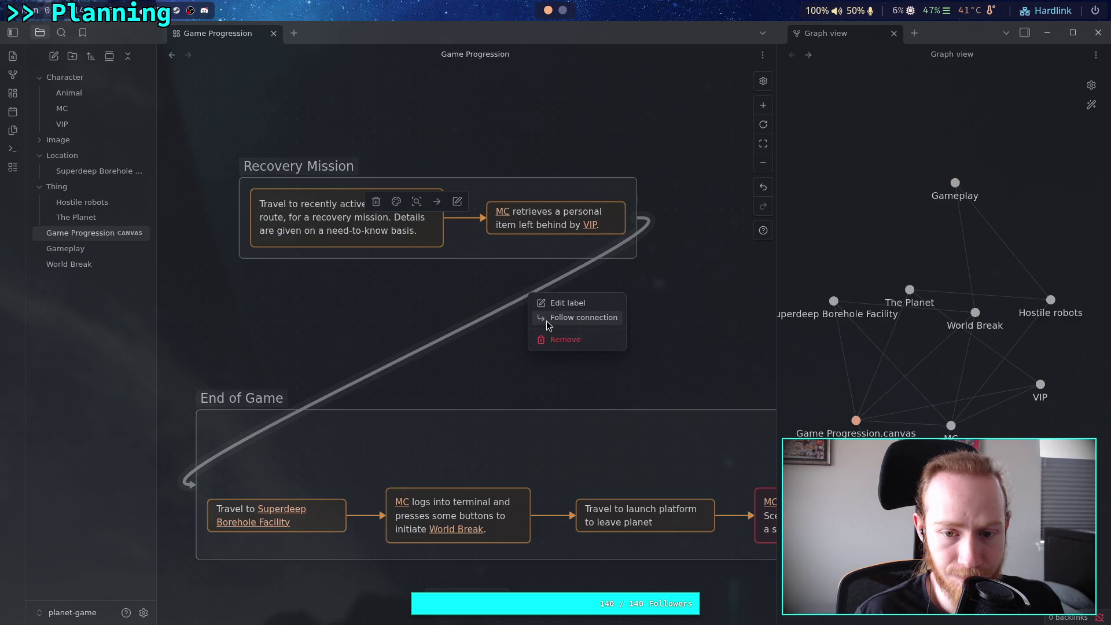
left_click(547, 318)
right_click(320, 272)
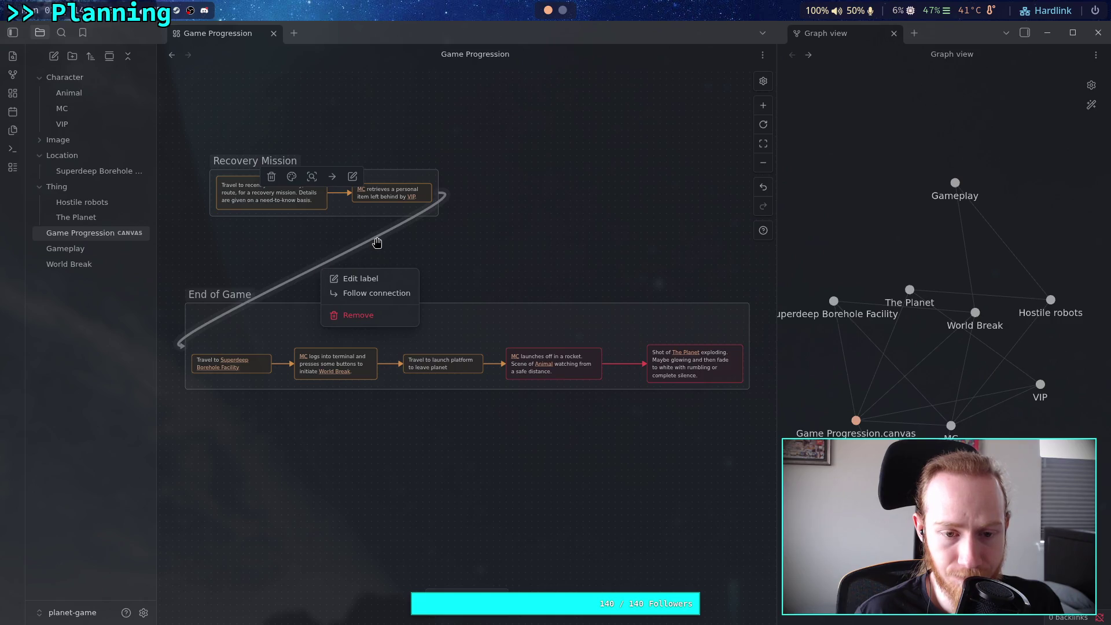
left_click(358, 249)
- Bring both groups back into view and begin editing the travel card's text
left_click(341, 270)
scroll(325, 340, "up", 5)
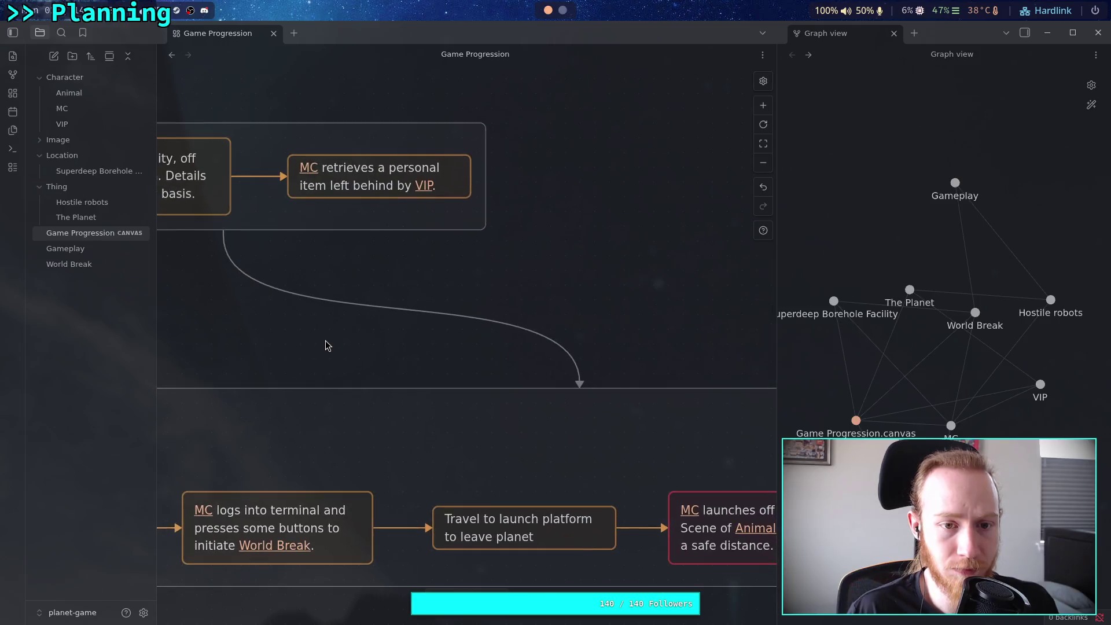
scroll(326, 340, "down", 2)
left_click_drag(307, 340, 475, 389)
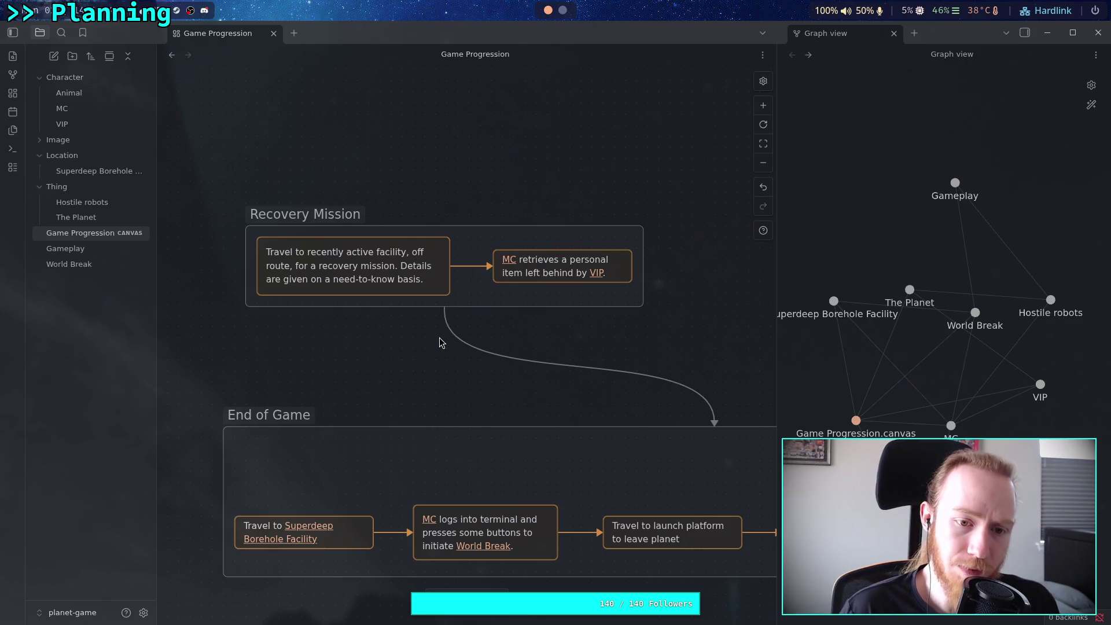
double_click(348, 260)
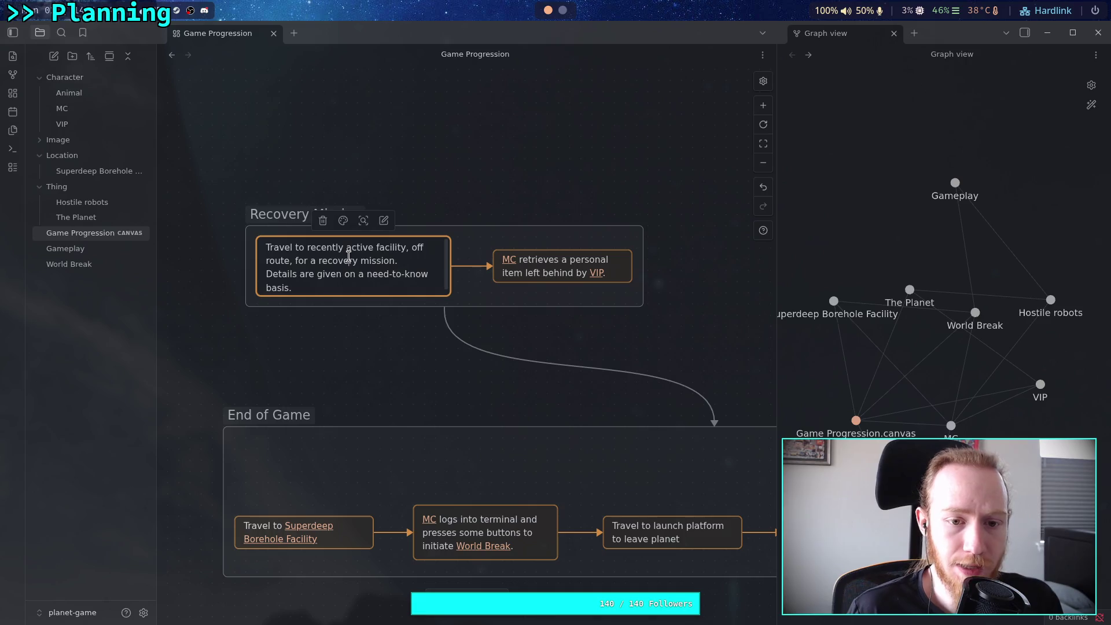
- Link 'recently active facility' to a new Unknown Facility note and open that note
left_click_drag(307, 247, 407, 247)
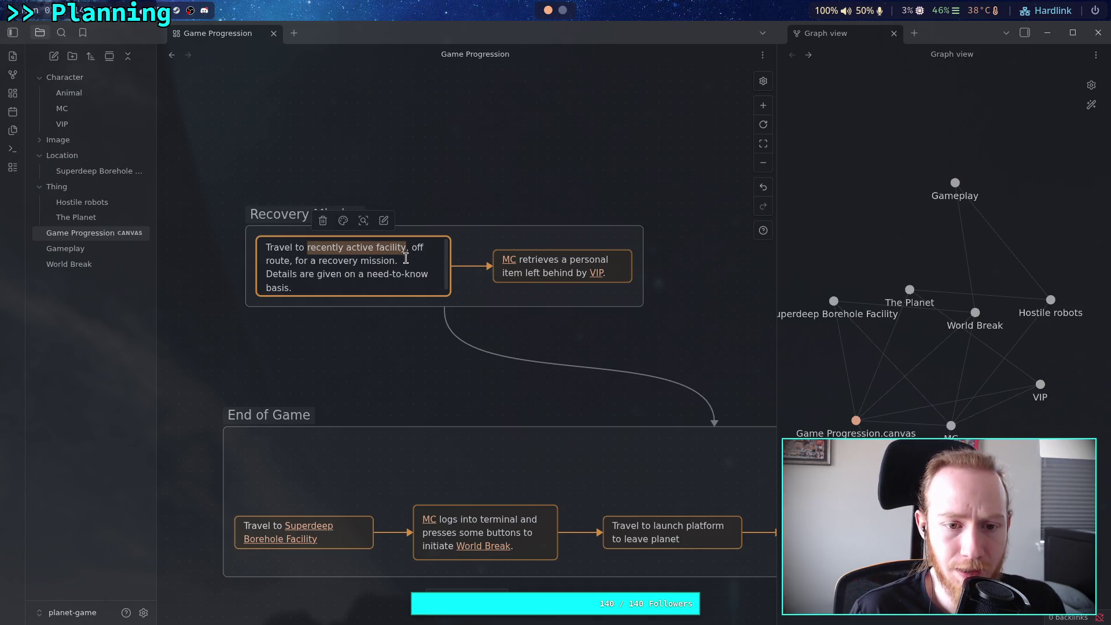
type("[[")
left_click(313, 247)
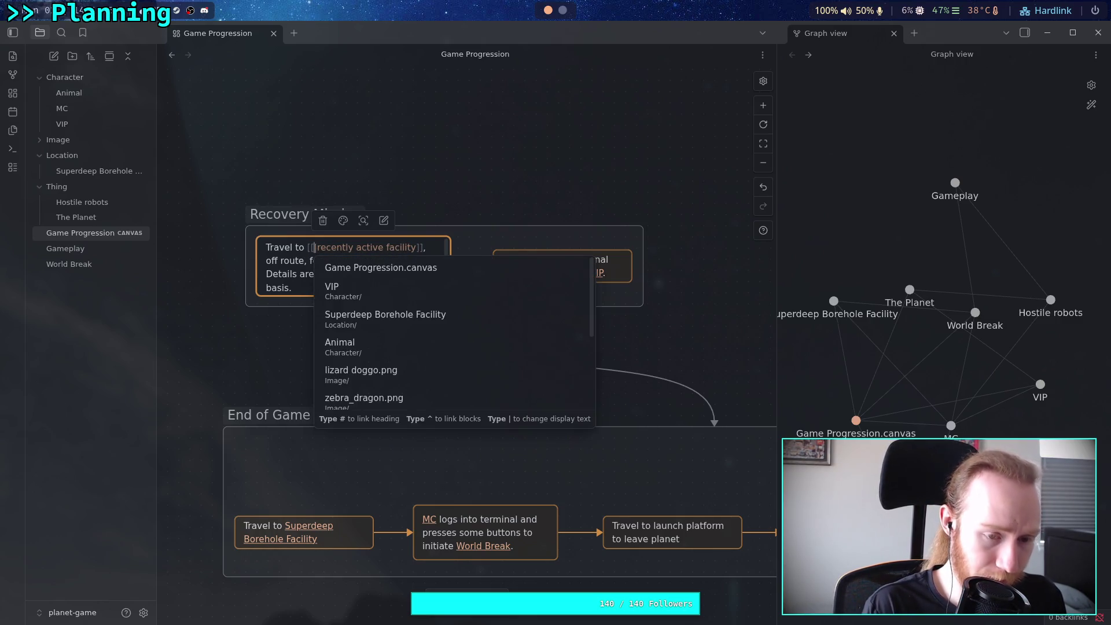
type("Unknown F")
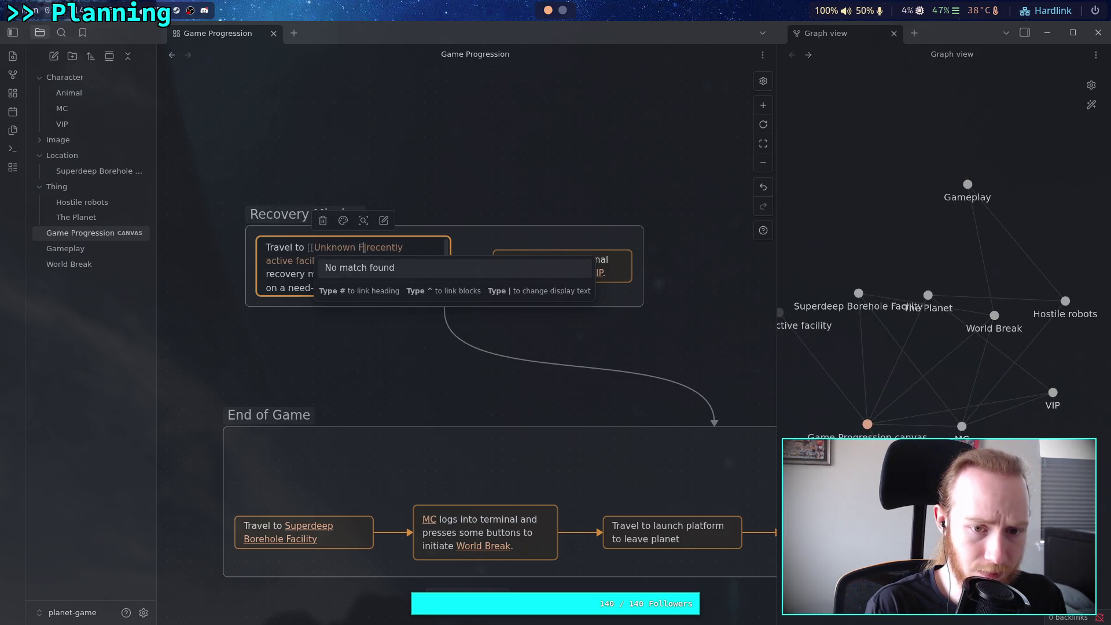
type("acility")
left_click(333, 261)
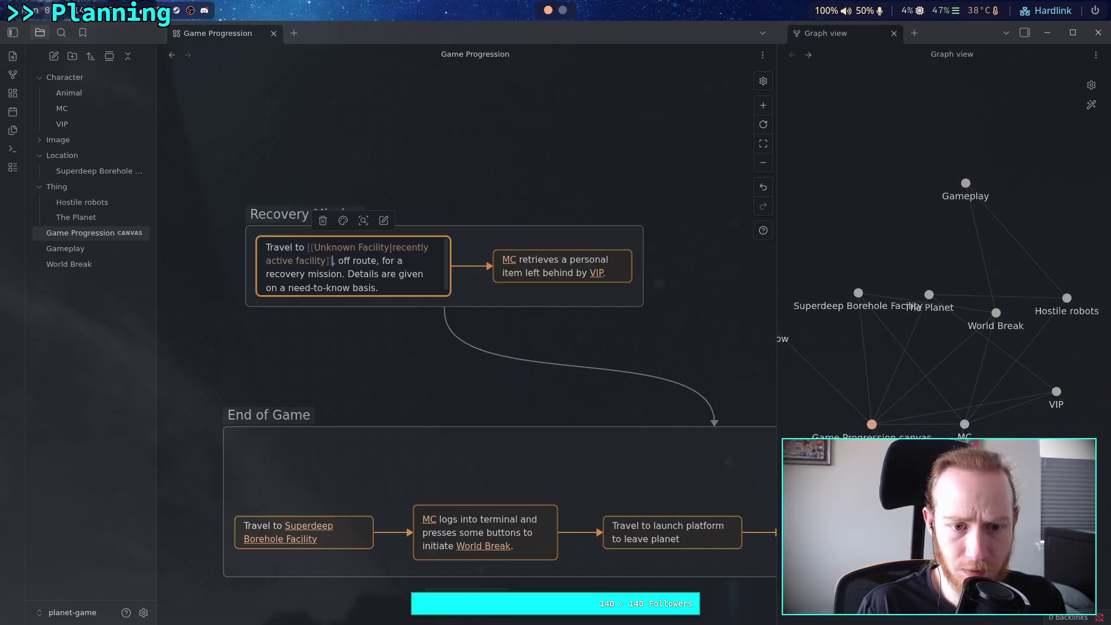
left_click(324, 376)
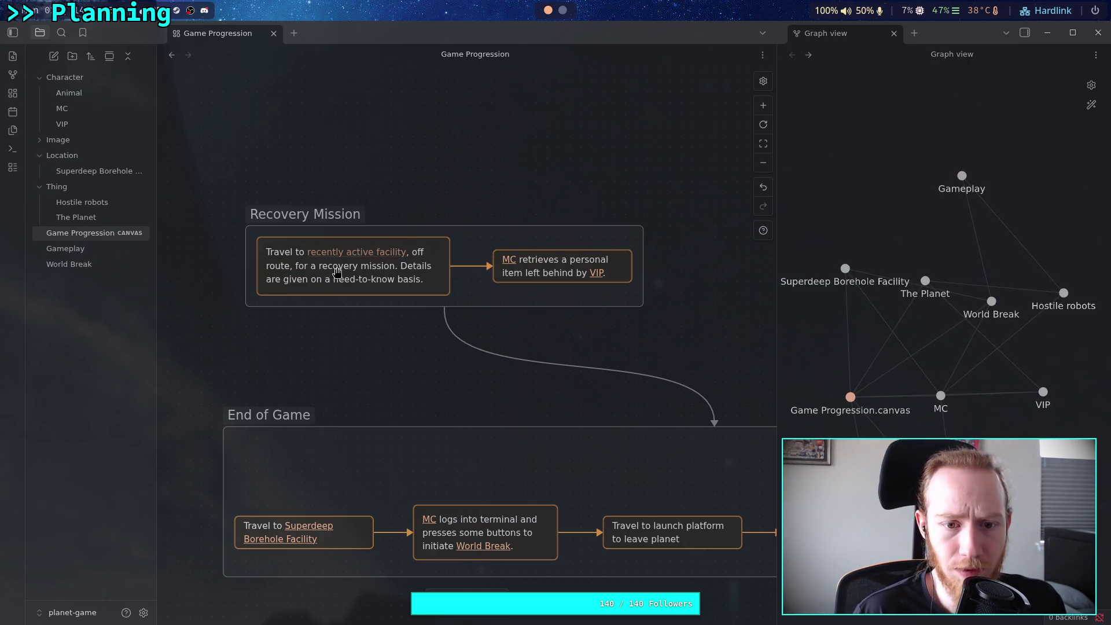
left_click(351, 250)
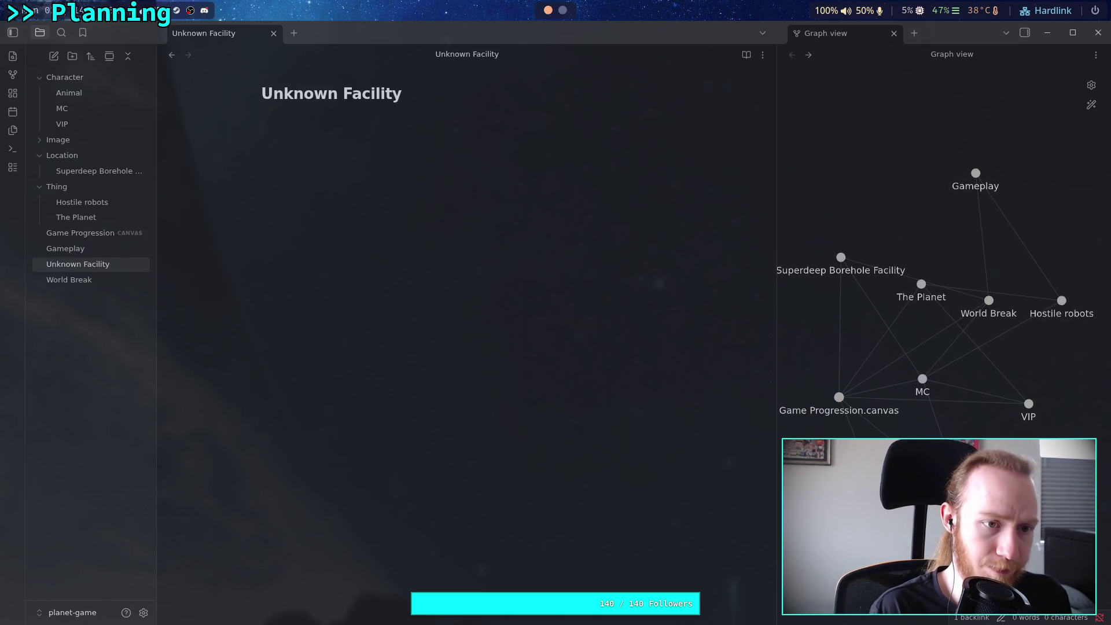
- Move the note into Location and write 'Recently active location home of the [[VIP]].'
left_click_drag(77, 264, 75, 159)
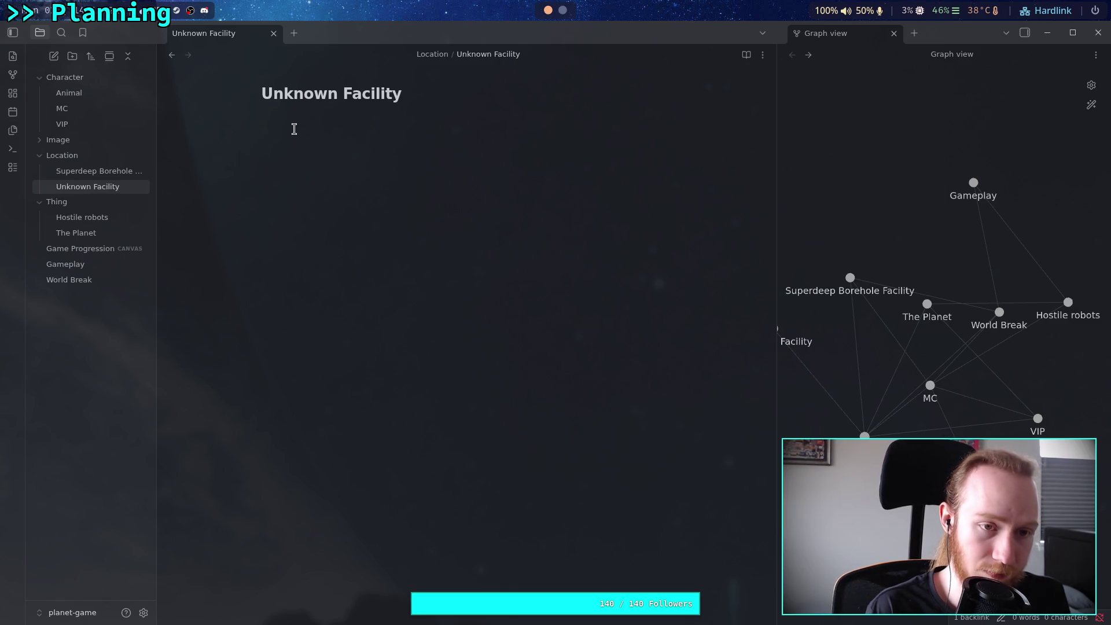
type("Final task for the")
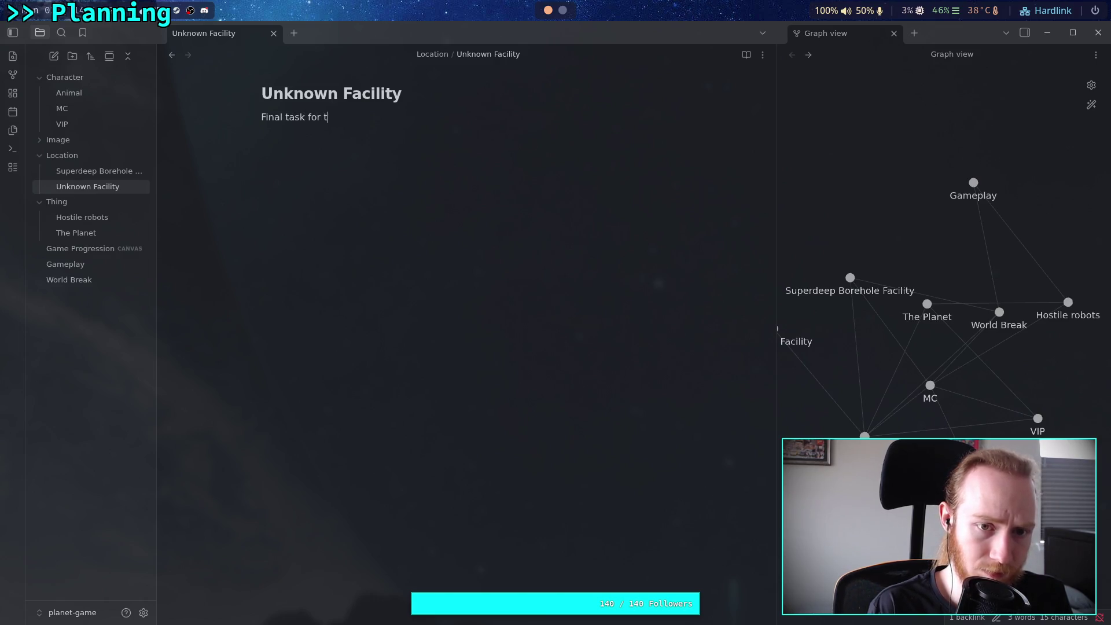
key("BackSpace")
key("BackSpace")
key("BackSpace")
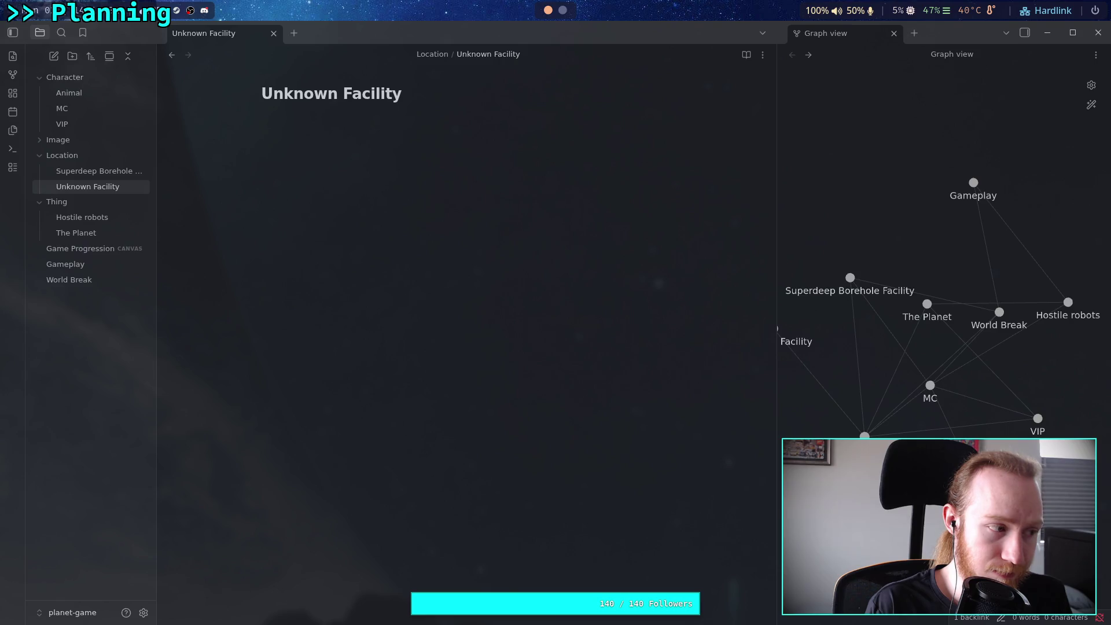
type("Recent")
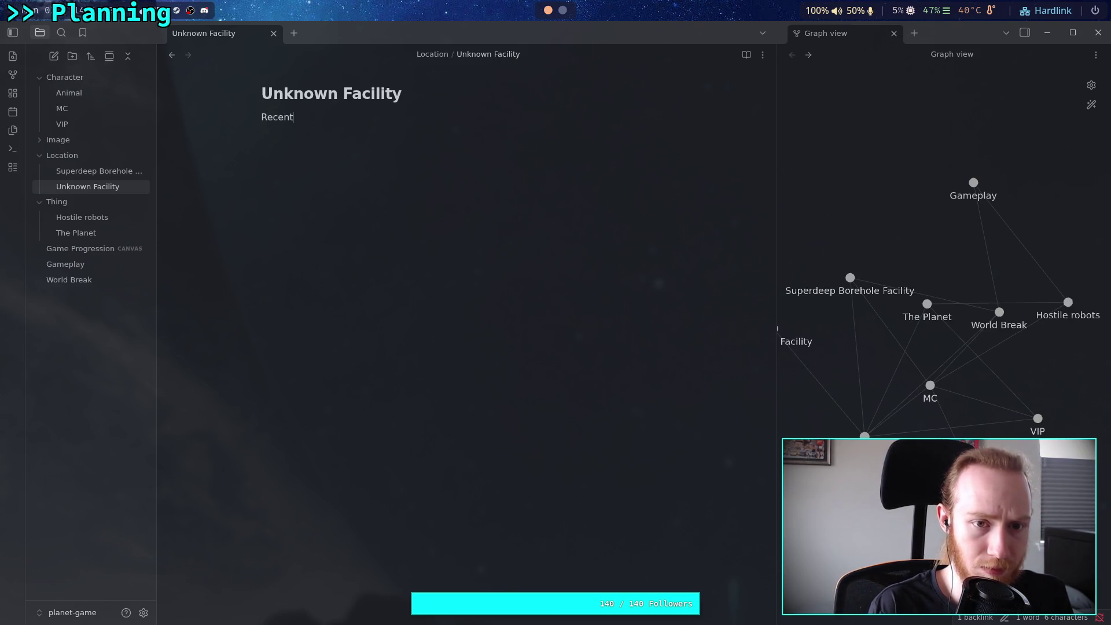
type("lyactive loc")
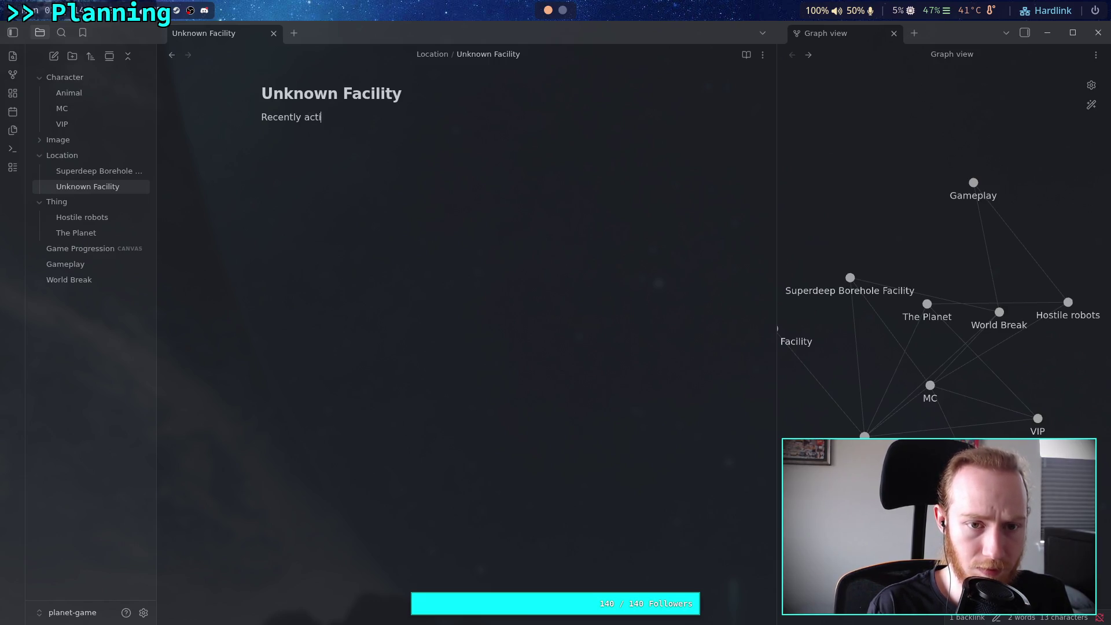
type("ation ")
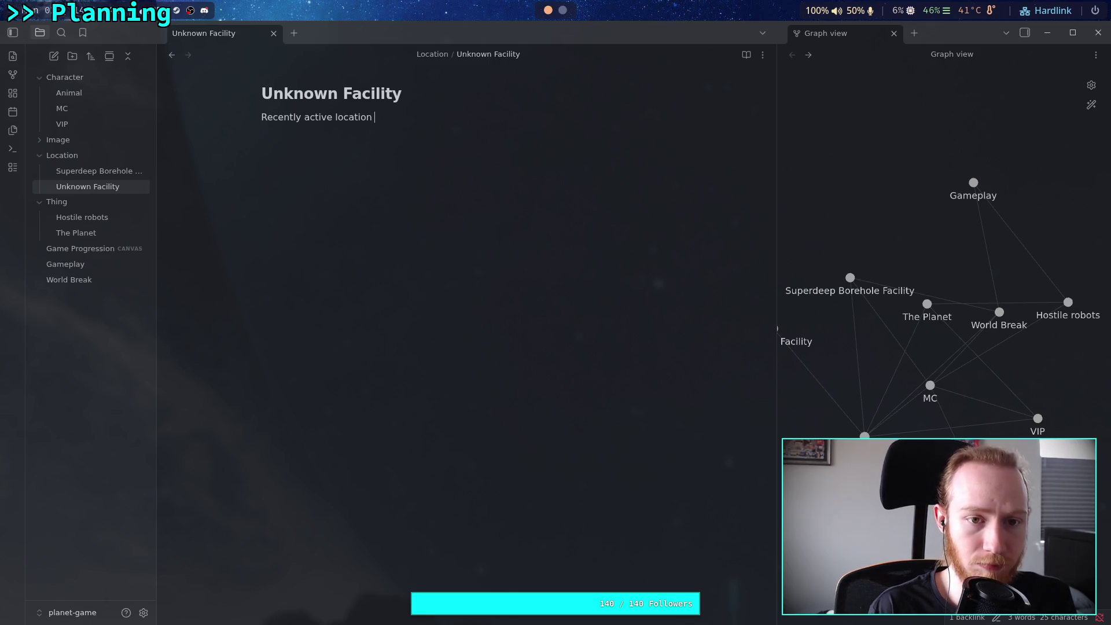
type(" homeof the [[V")
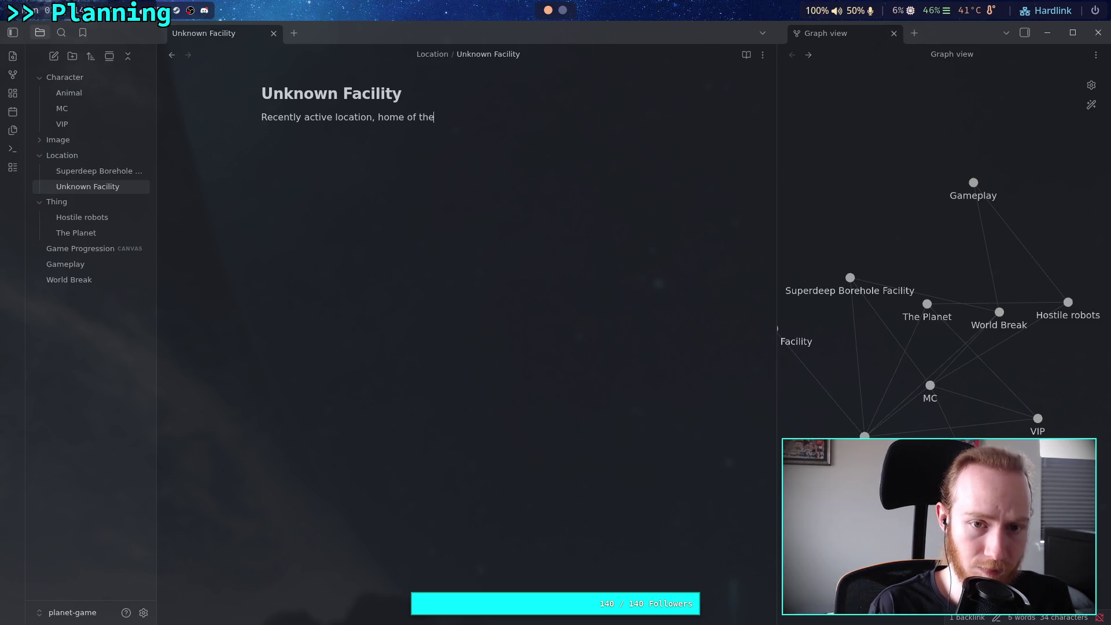
type("Y")
key("BackSpace")
type("IP")
key("Return")
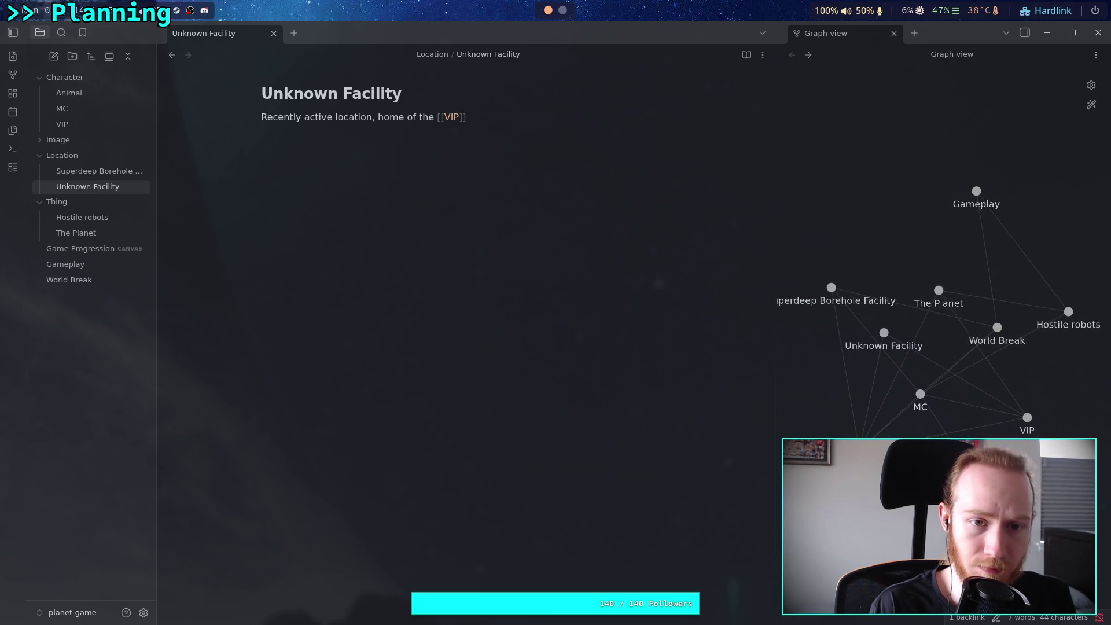
type(".")
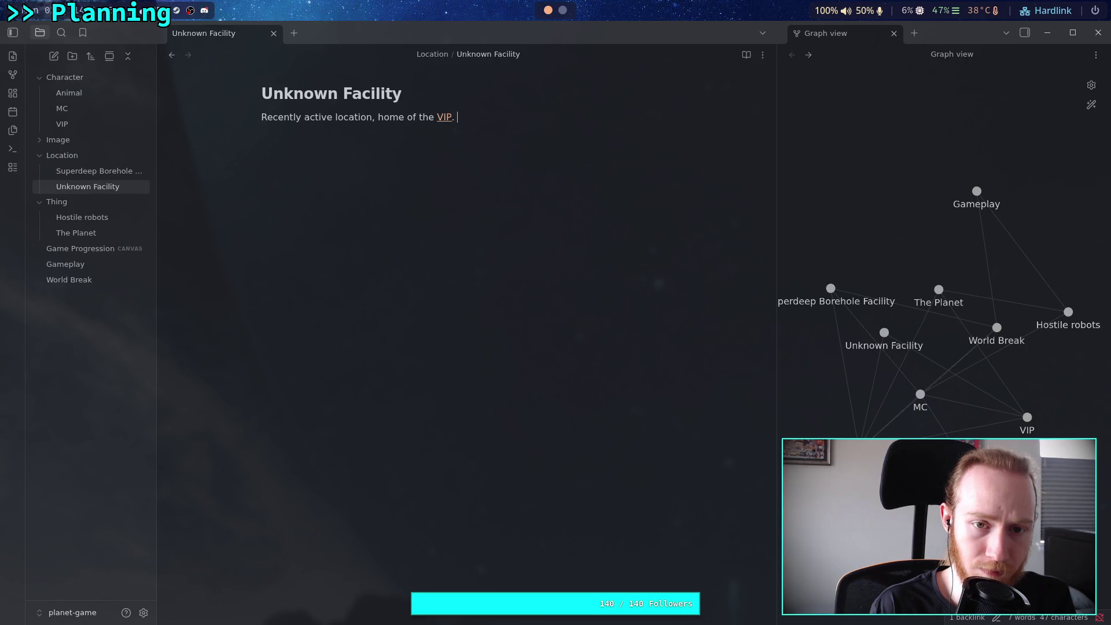
- Insert 'workplace and' before home, then start a sentence with a [[MC]] link
left_click(403, 117)
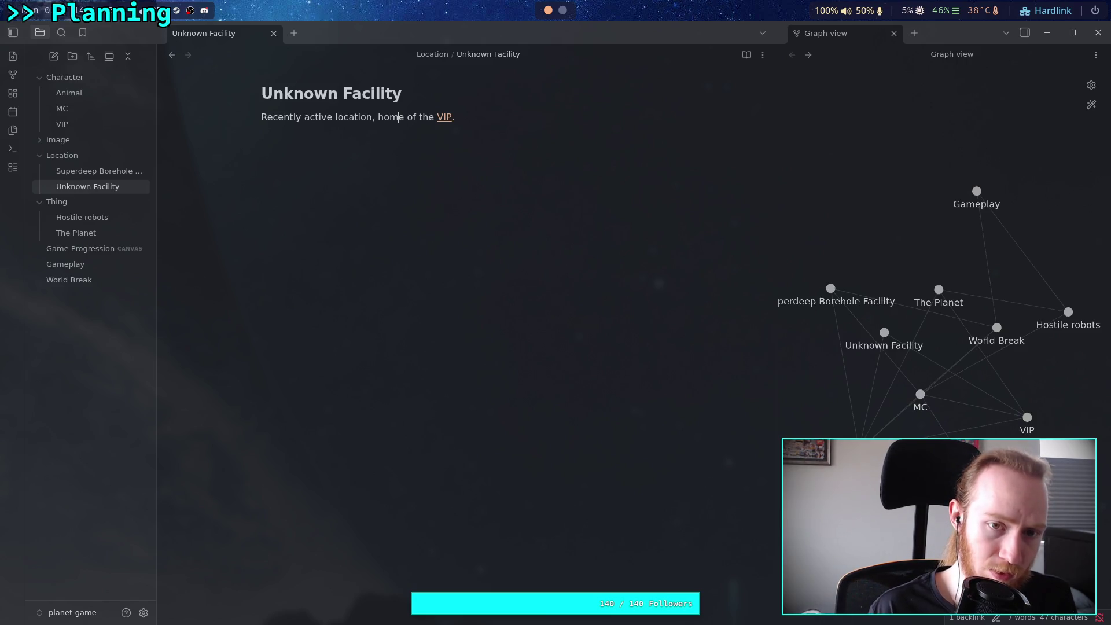
type("workp")
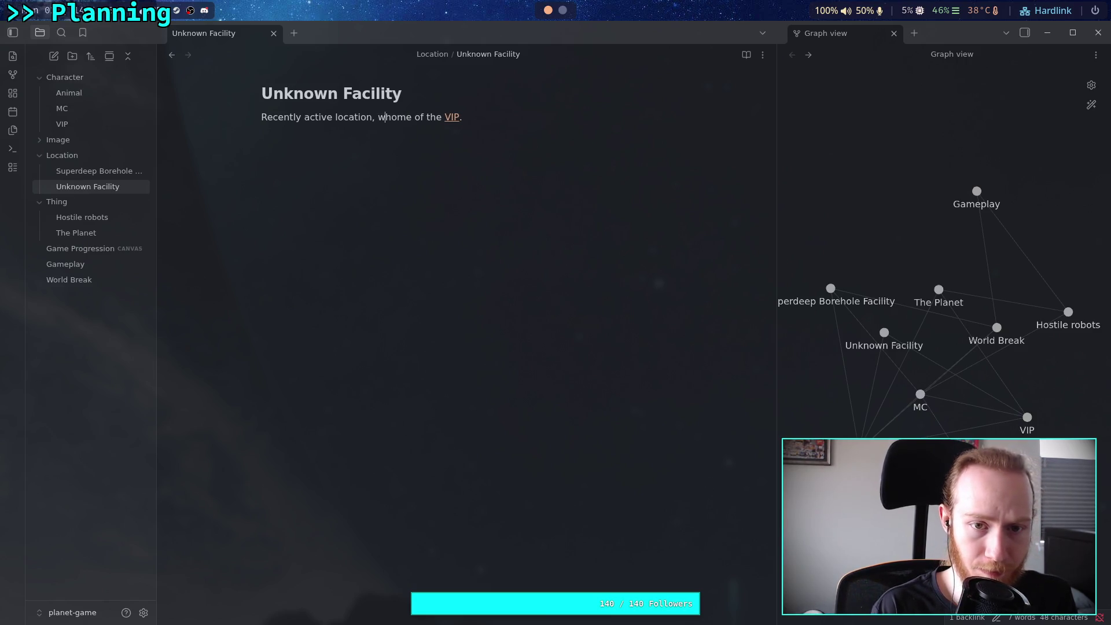
type("lace and")
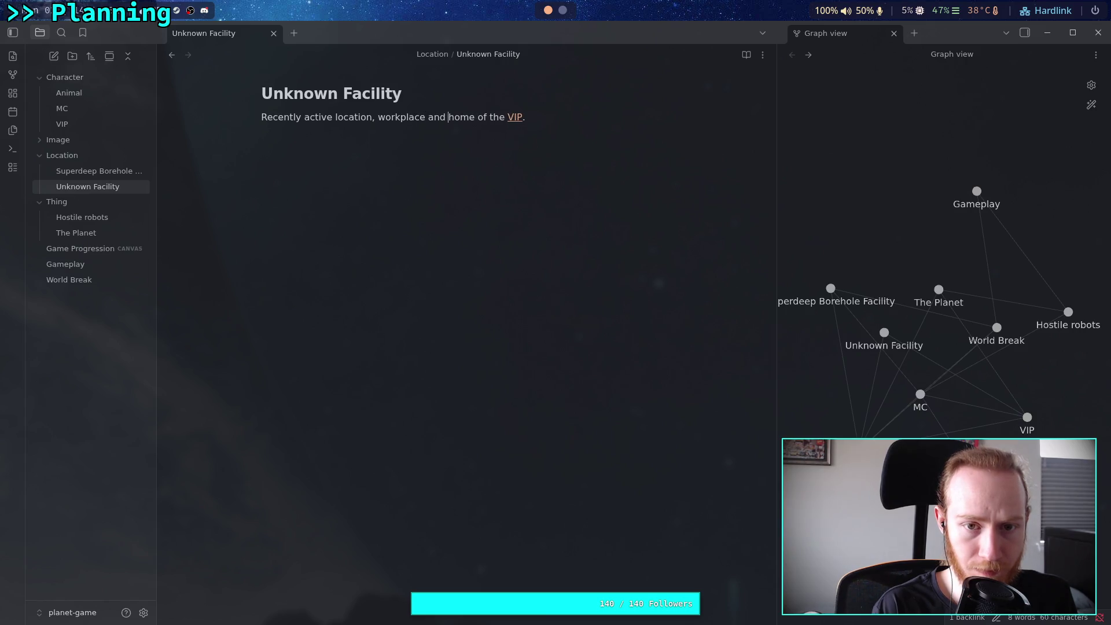
left_click(525, 117)
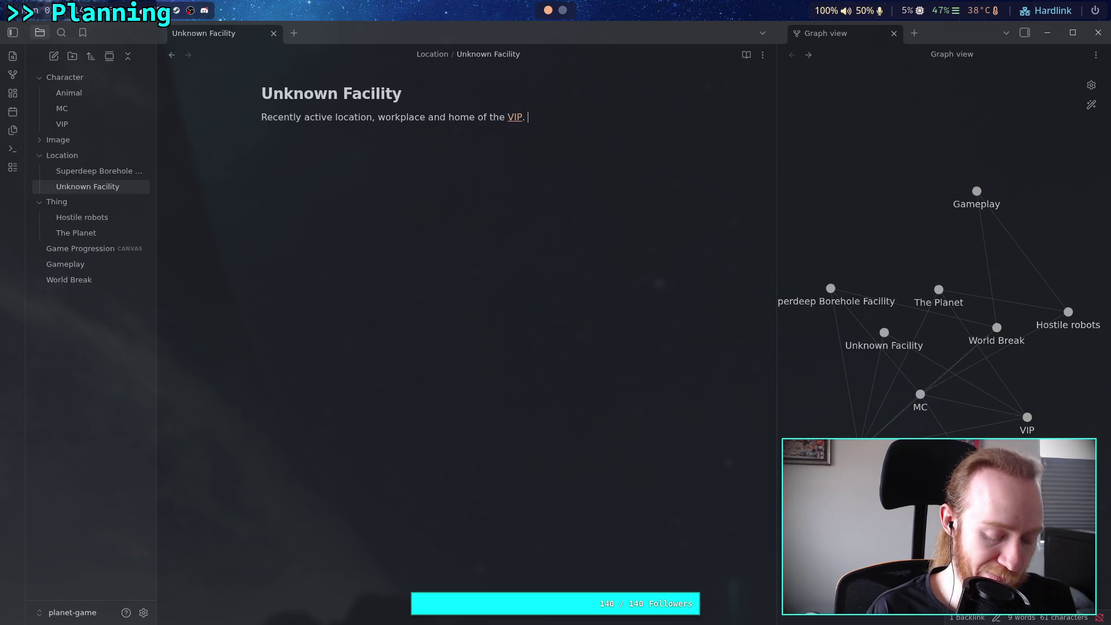
type("The [[MG")
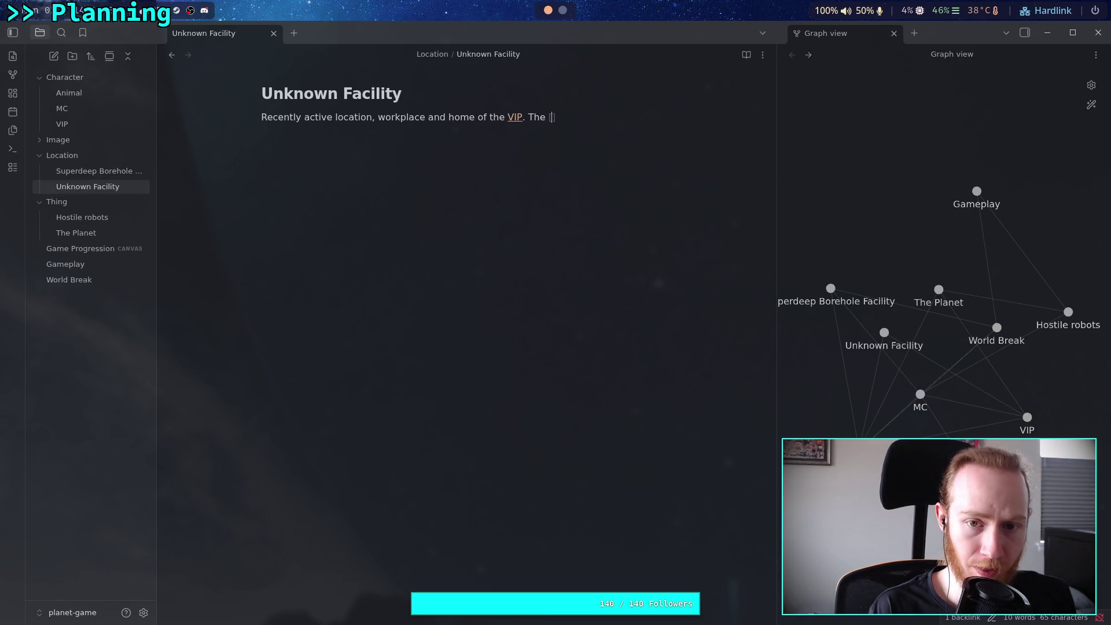
key("BackSpace")
type("C")
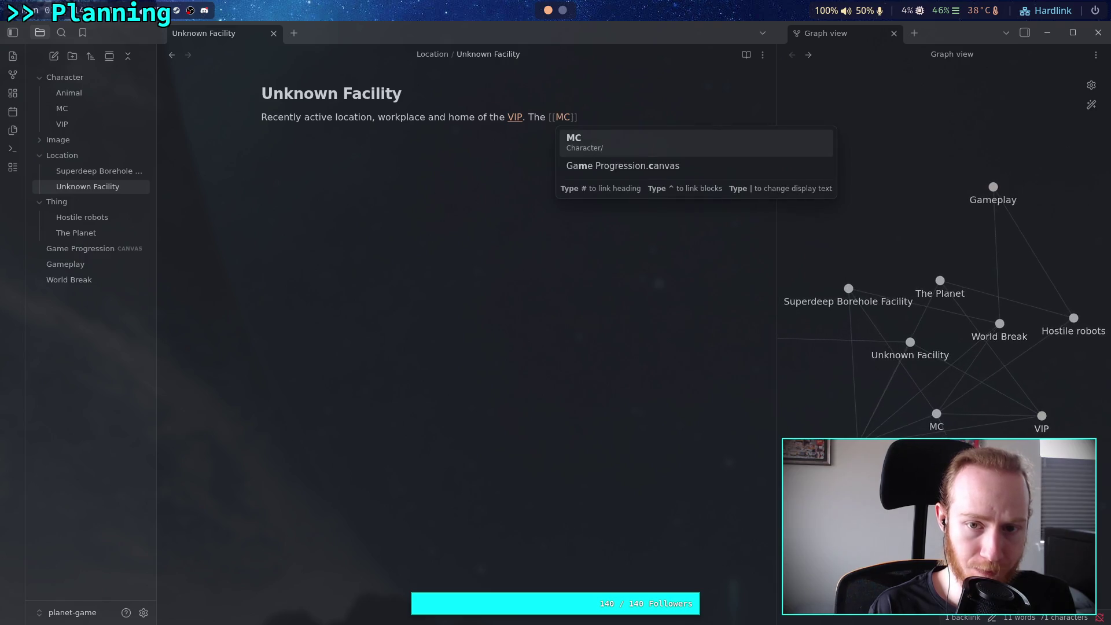
key("Return")
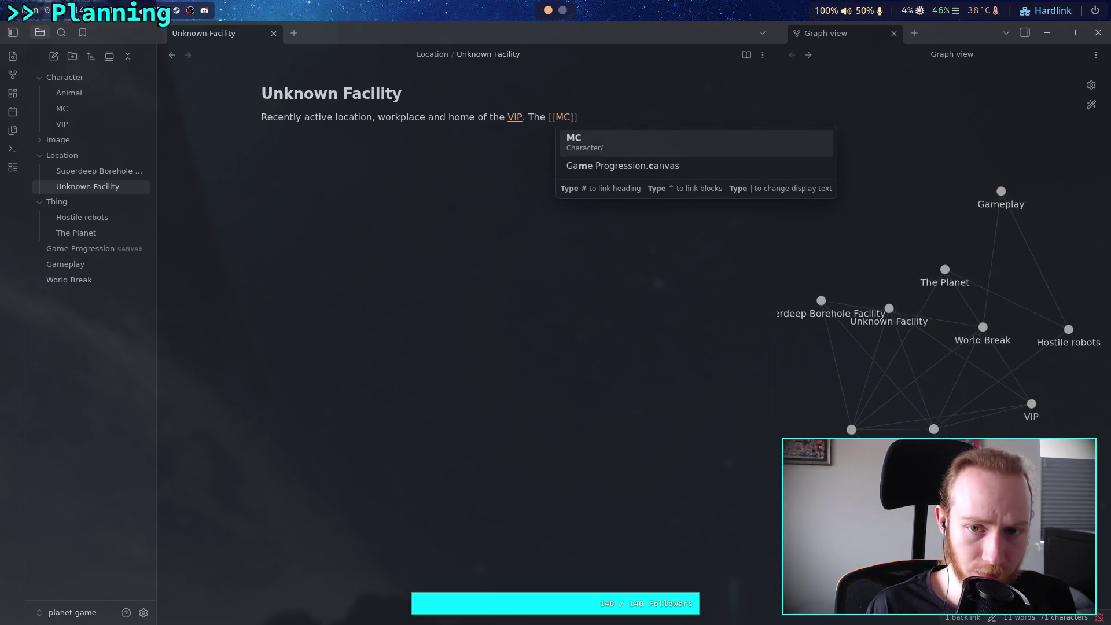
key("Return")
- Add that the MC gets no info on the facility, used until preparations for [[World Break]]
type("is not given any in")
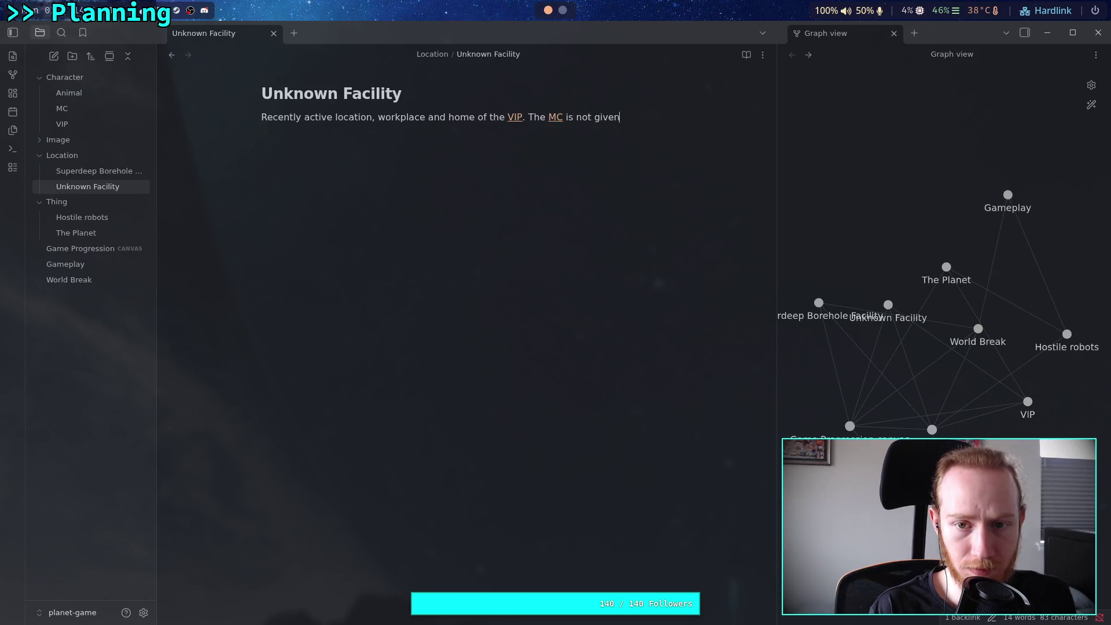
type("for")
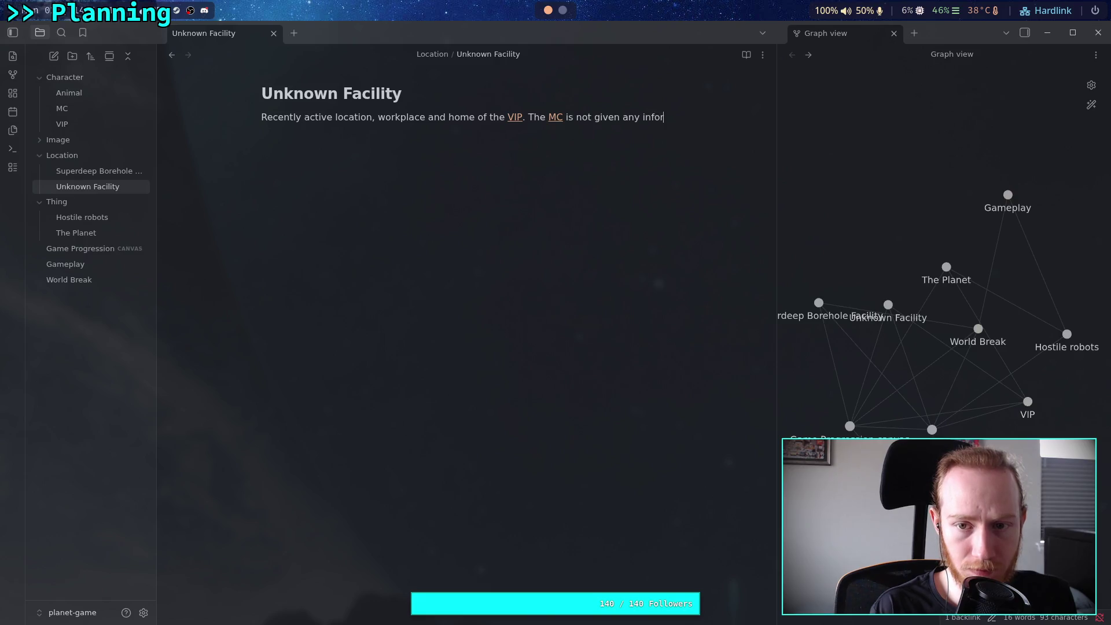
type("mation on the ")
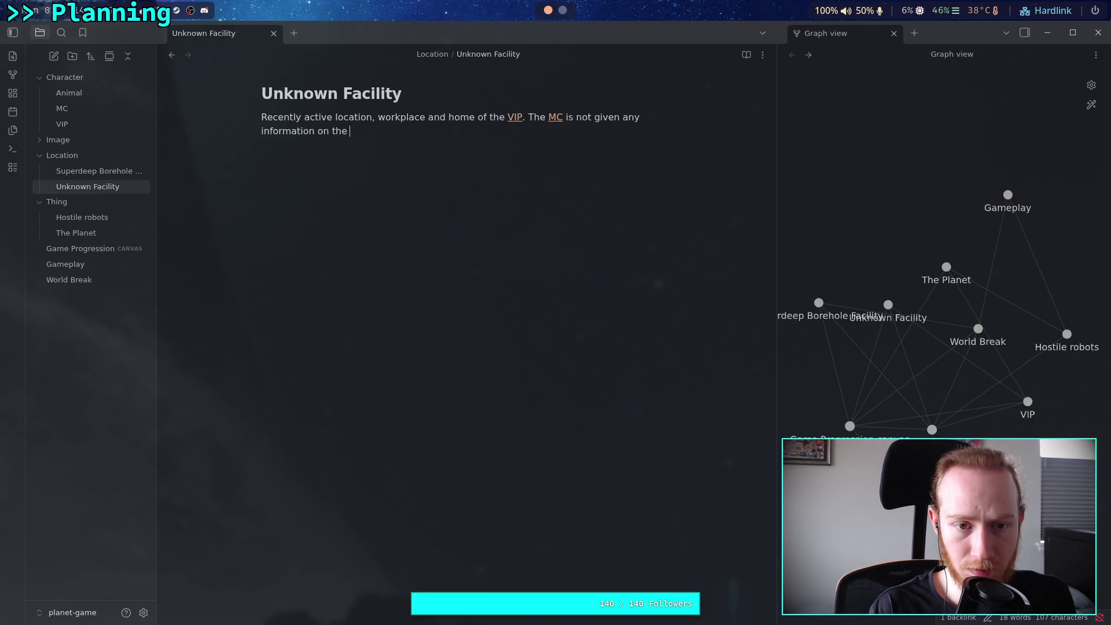
type("fun")
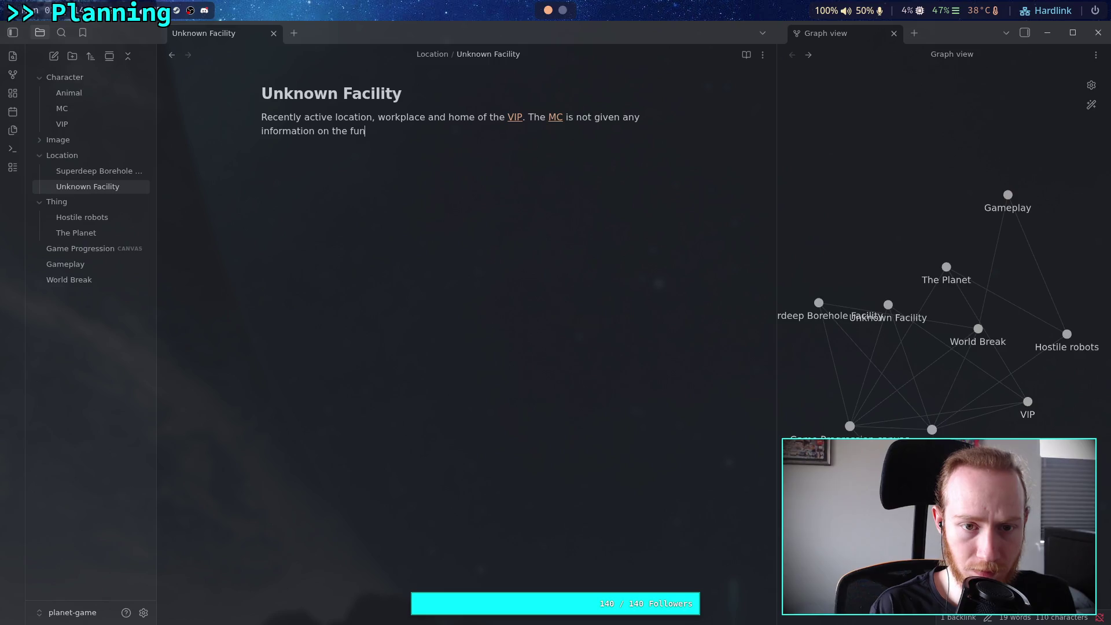
type("ction of this ")
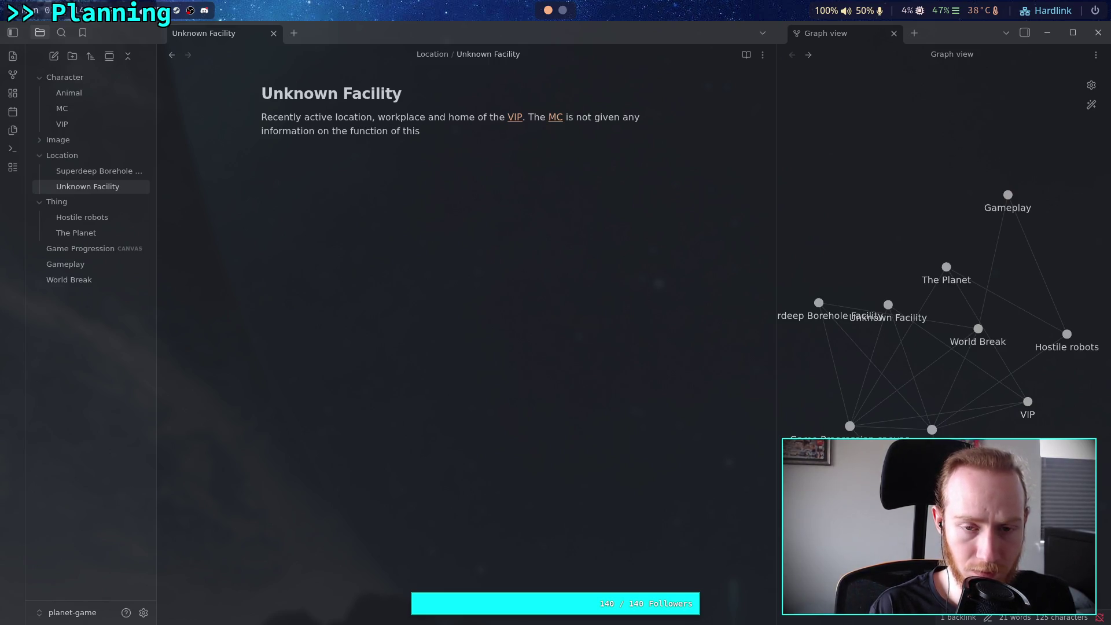
type("faci")
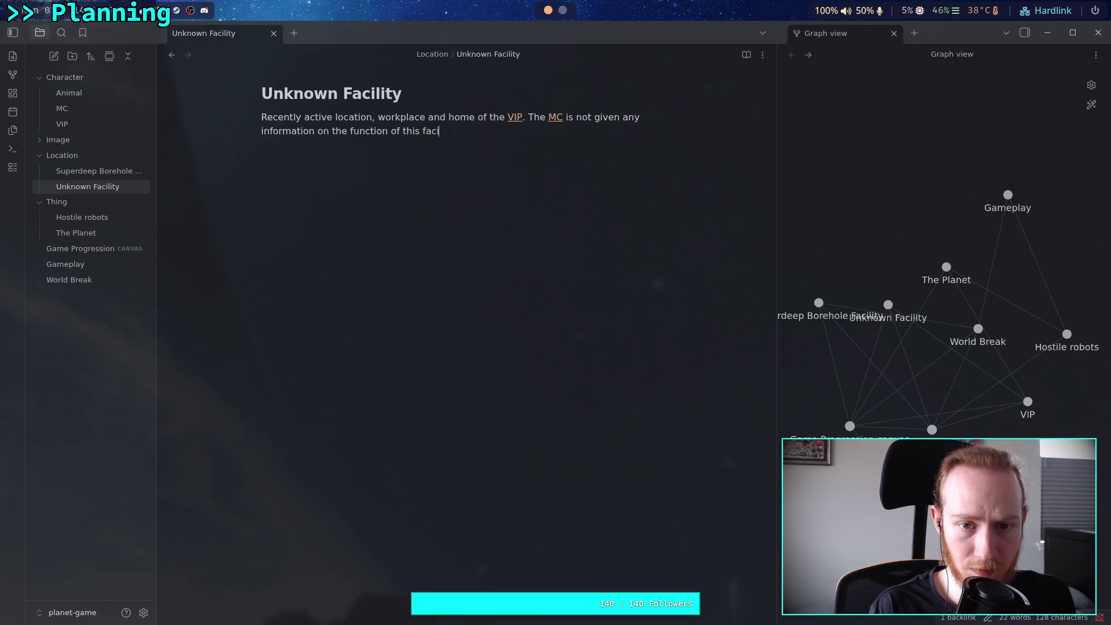
type("lity, but it was active")
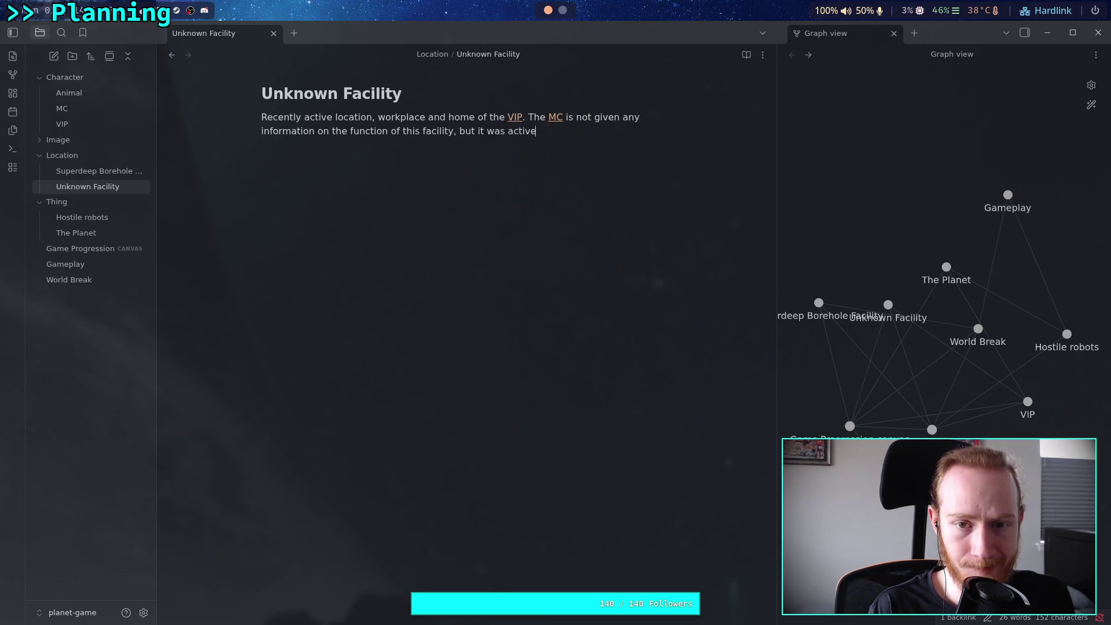
key("BackSpace")
key("BackSpace")
key("BackSpace")
key("BackSpace")
key("BackSpace")
key("BackSpace")
type("in a")
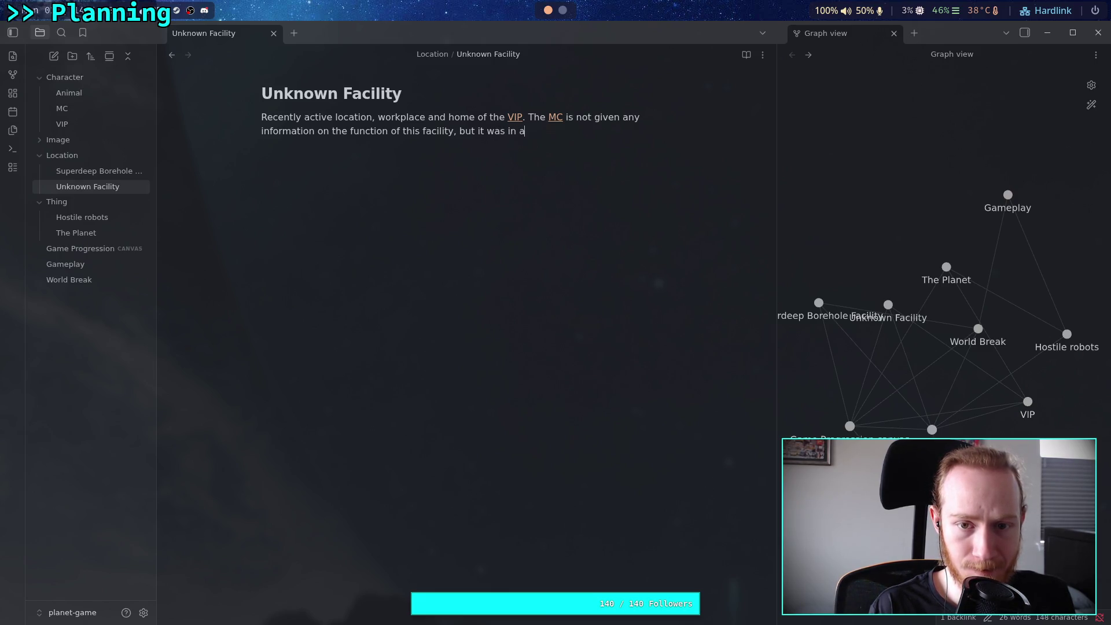
type("ctive useup until the ")
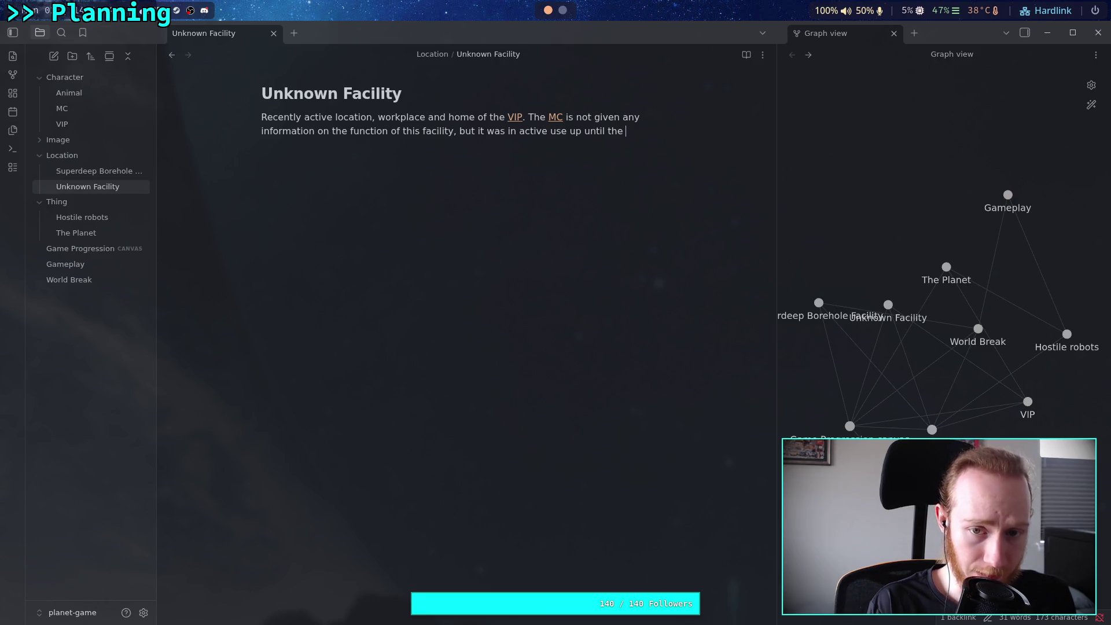
type("initial preparation s for")
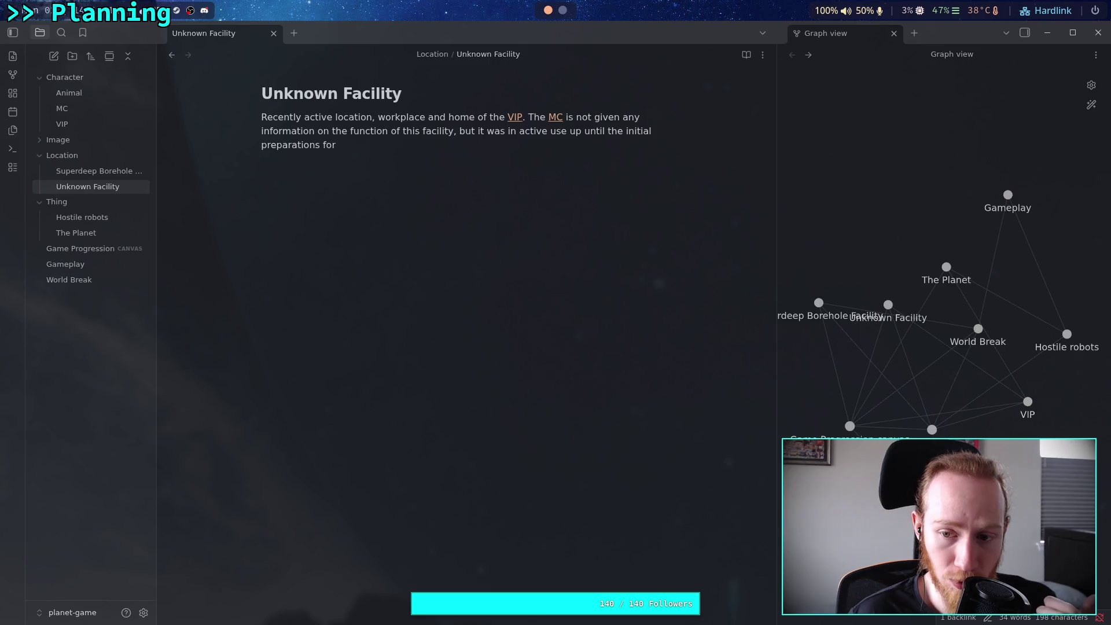
type("[[World Break")
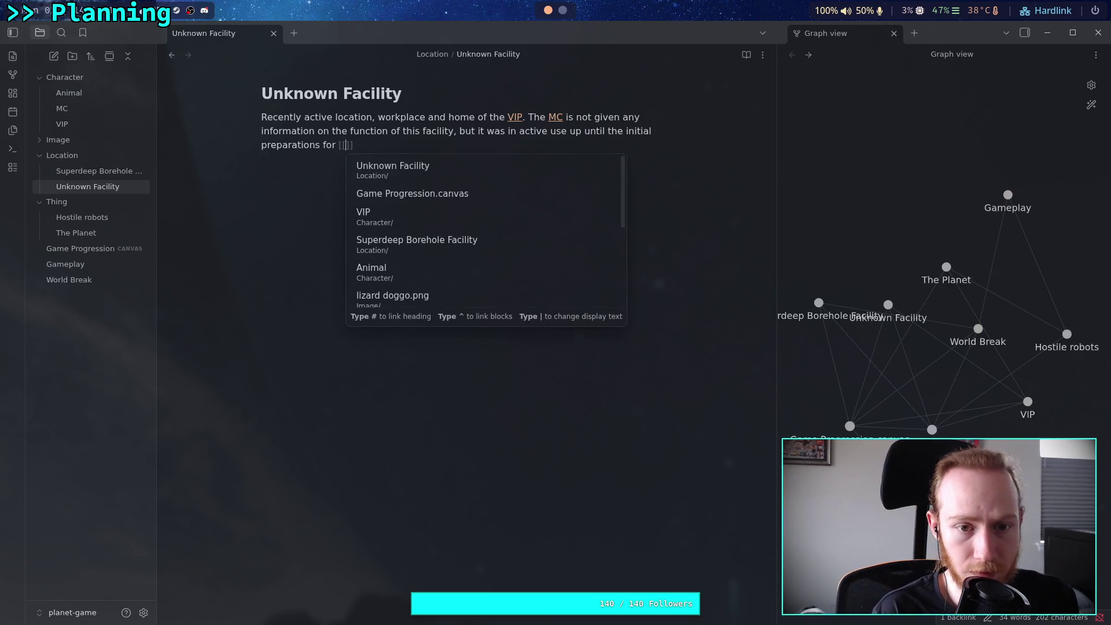
key("Return")
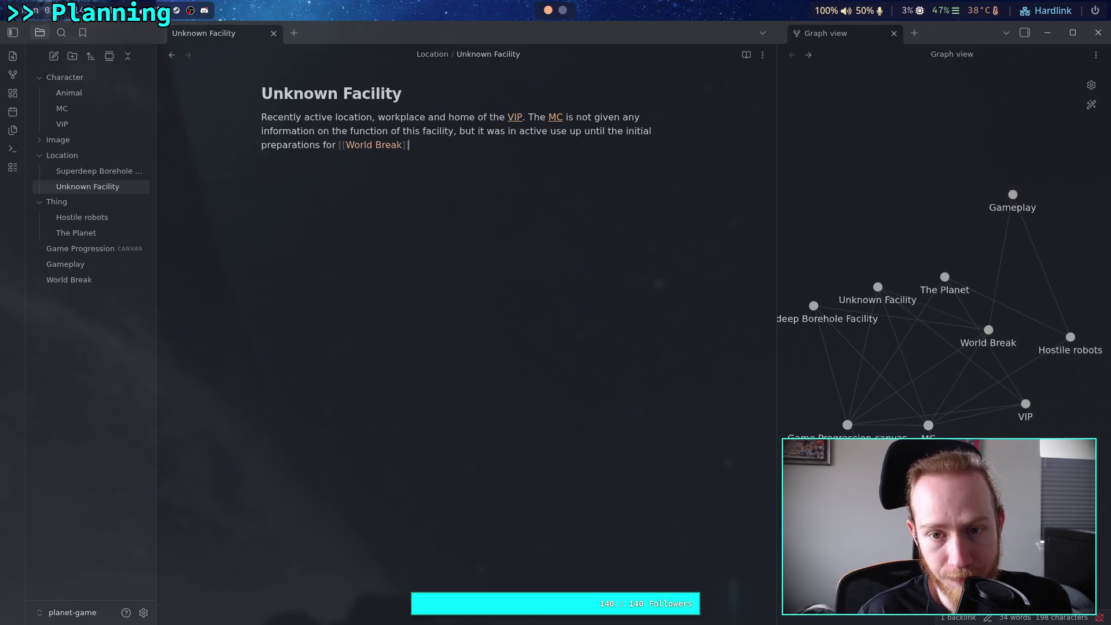
type(".")
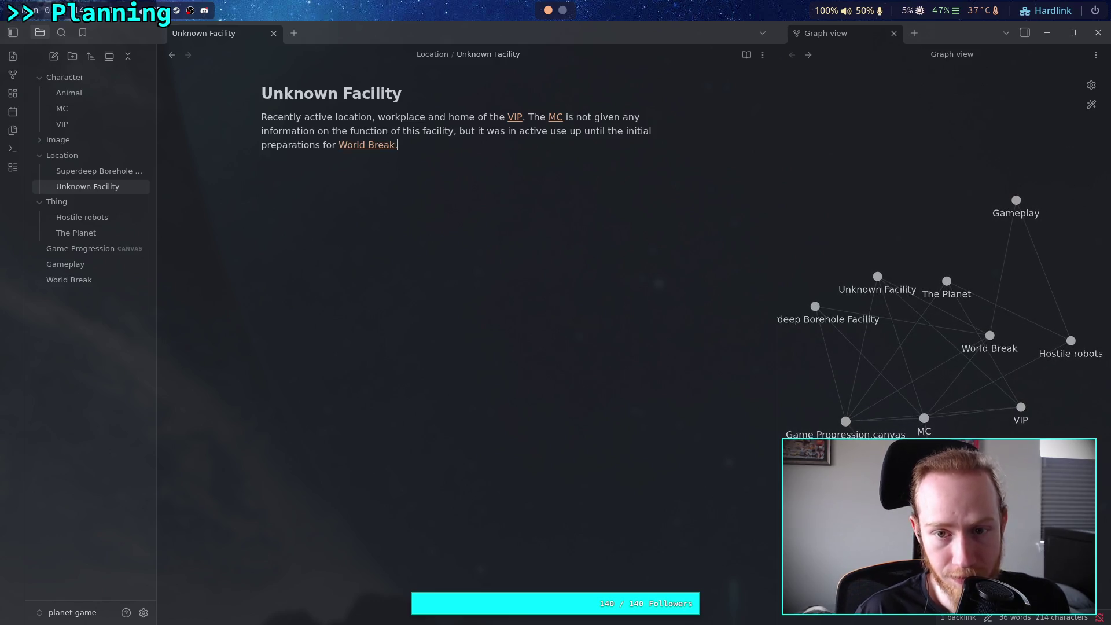
key("Return")
key("Return")
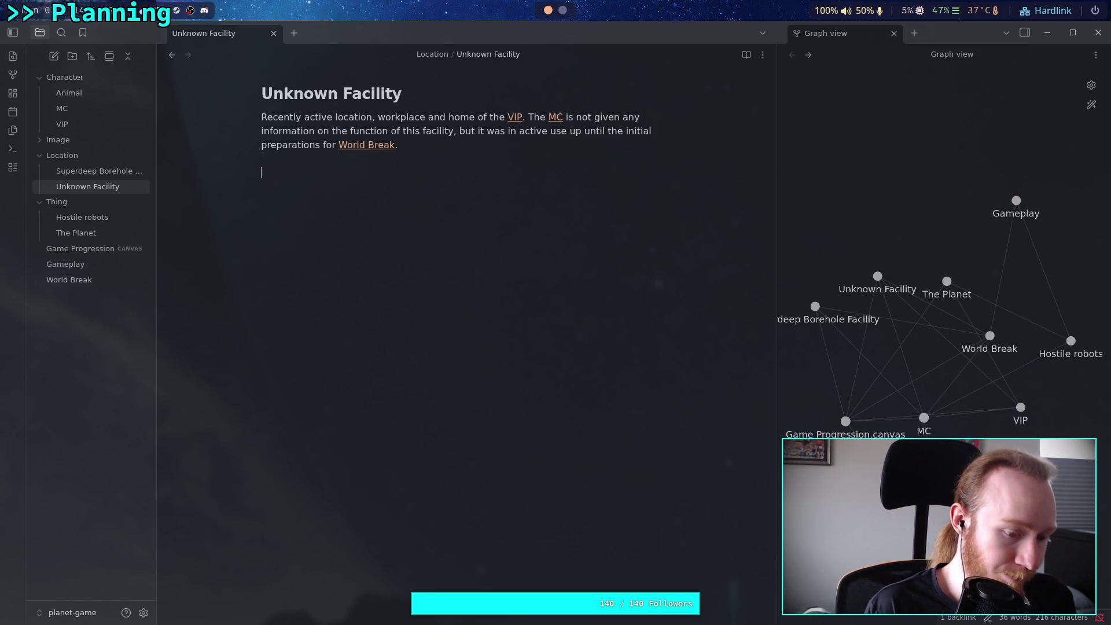
- Add 'Could be the location where the charge material was manufactured' and begin a sentence linking [[MC]]
type("Could be ")
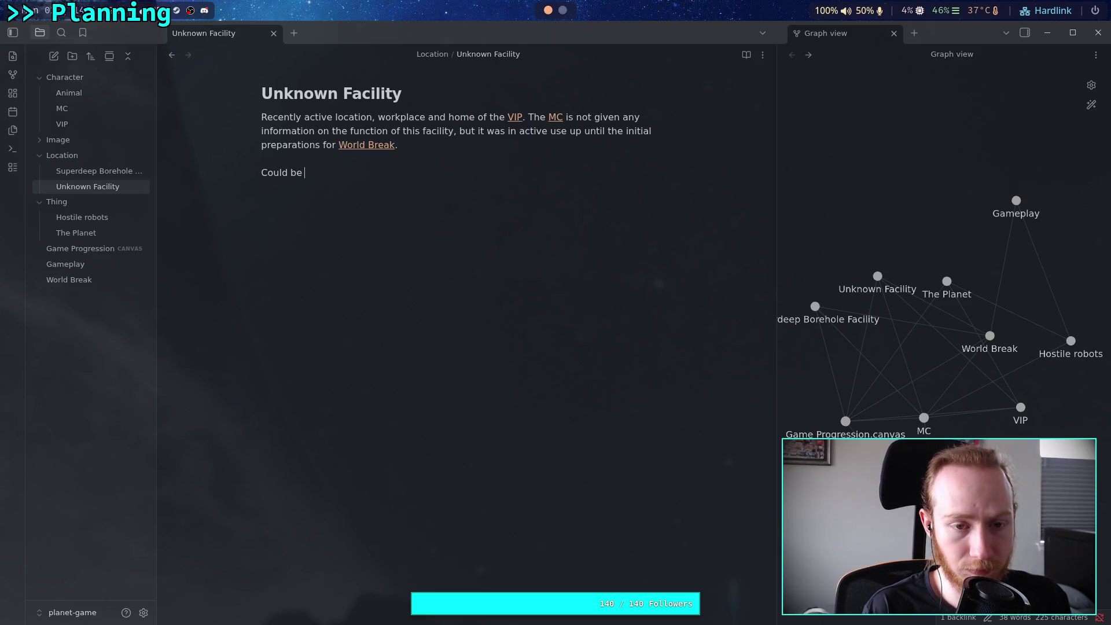
type("the location")
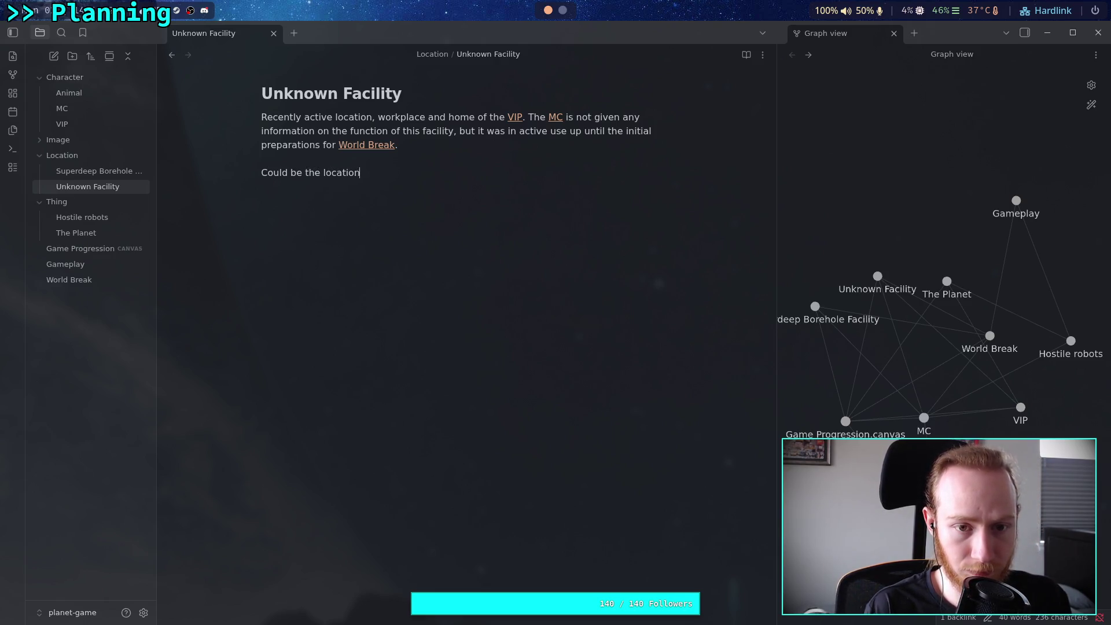
type(" where the charge")
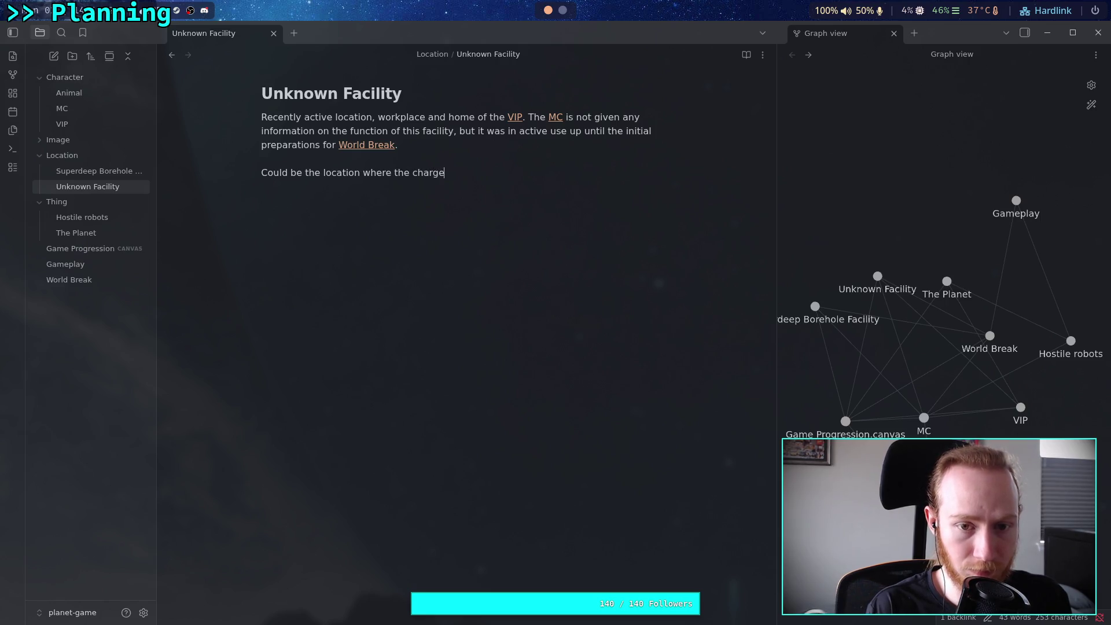
type(" material ")
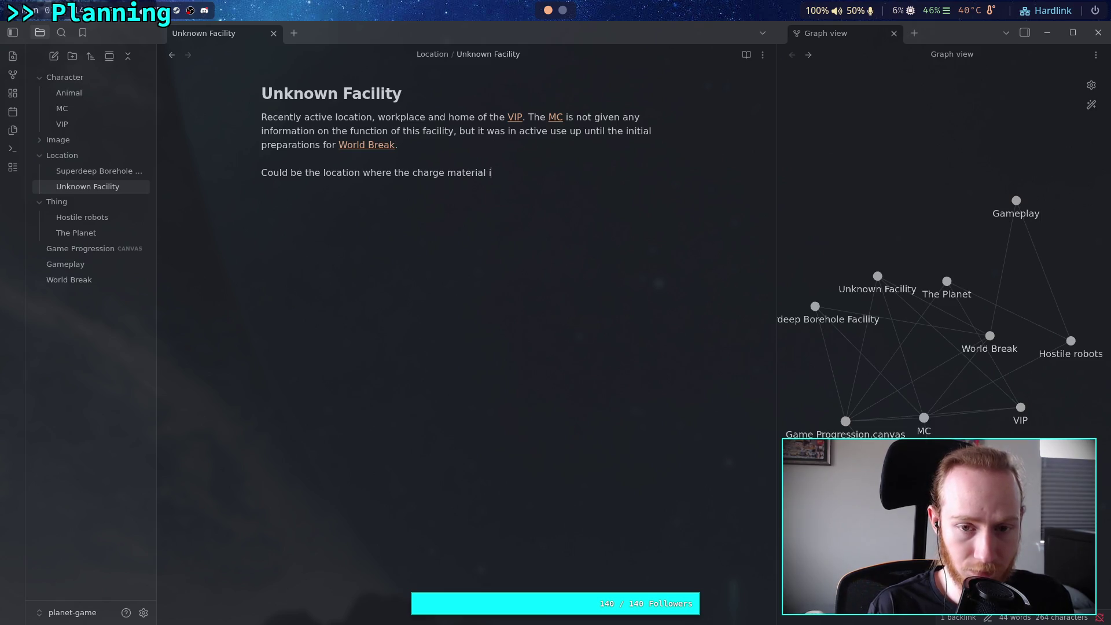
type("was manufa")
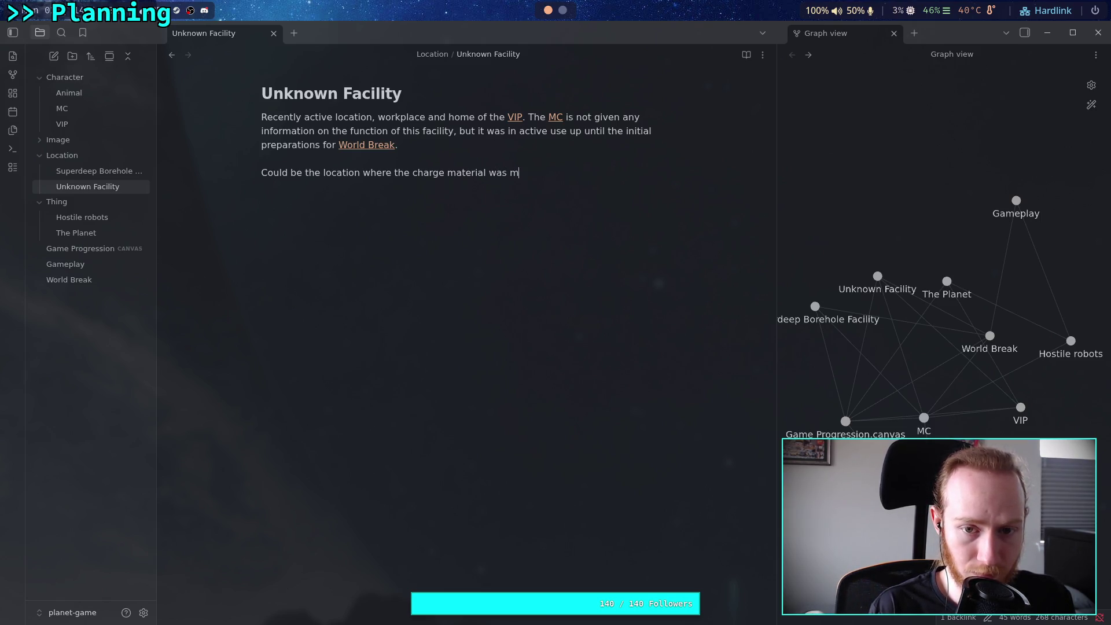
type("ctured.")
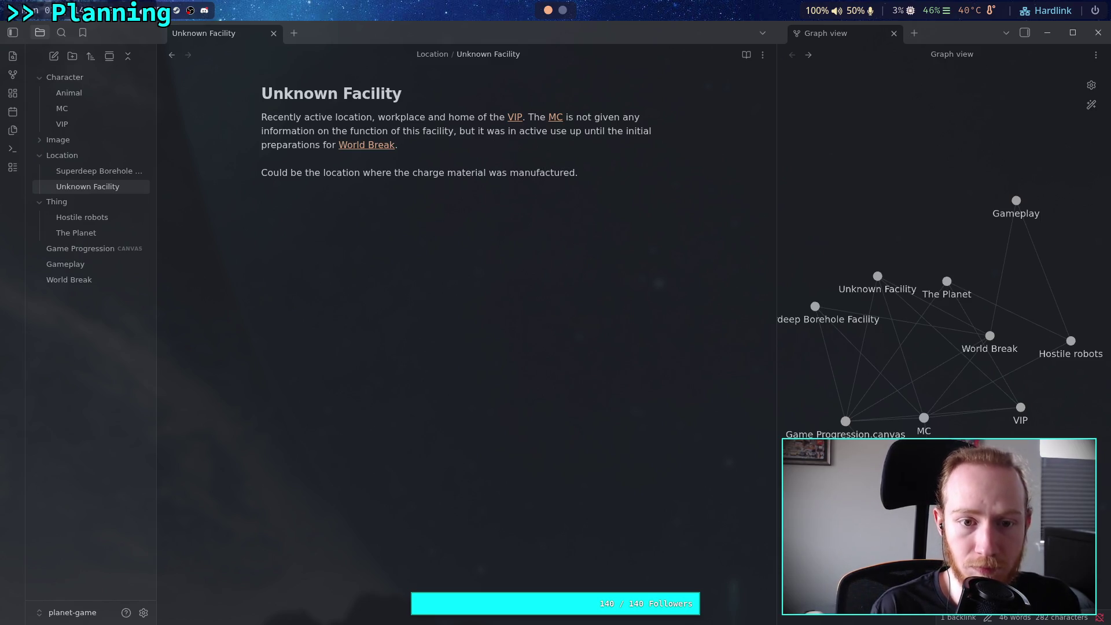
key("BackSpace")
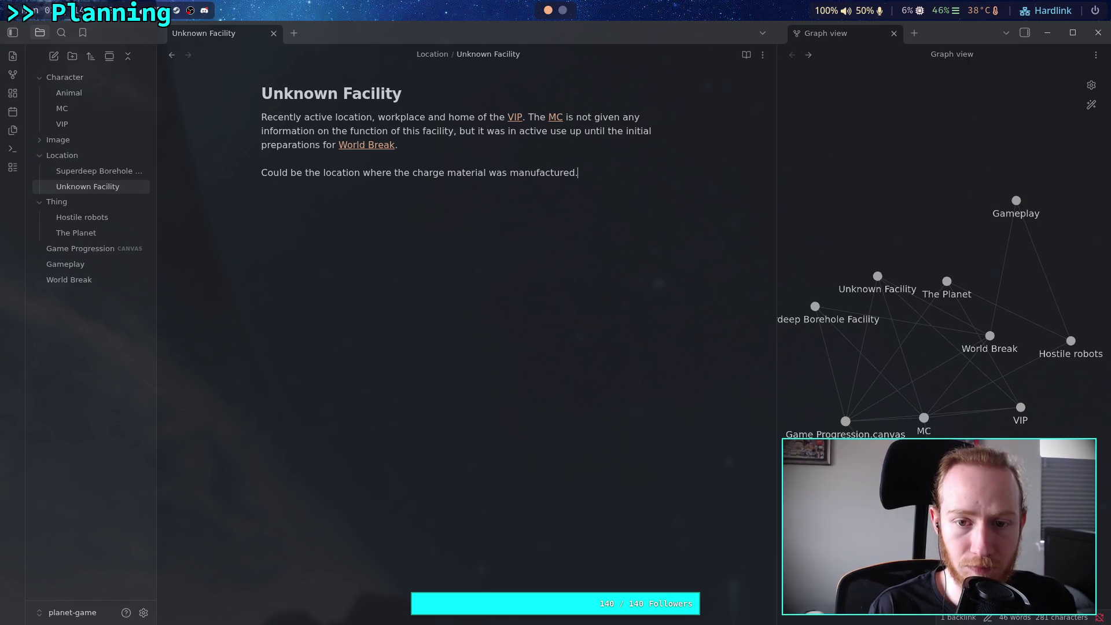
left_click(509, 172)
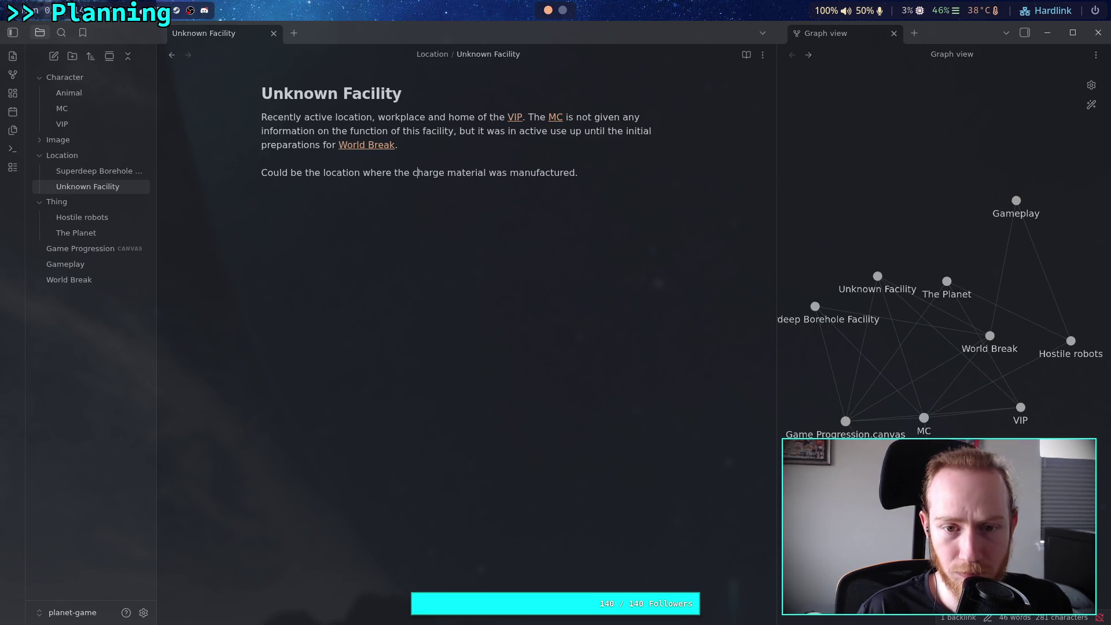
left_click(577, 173)
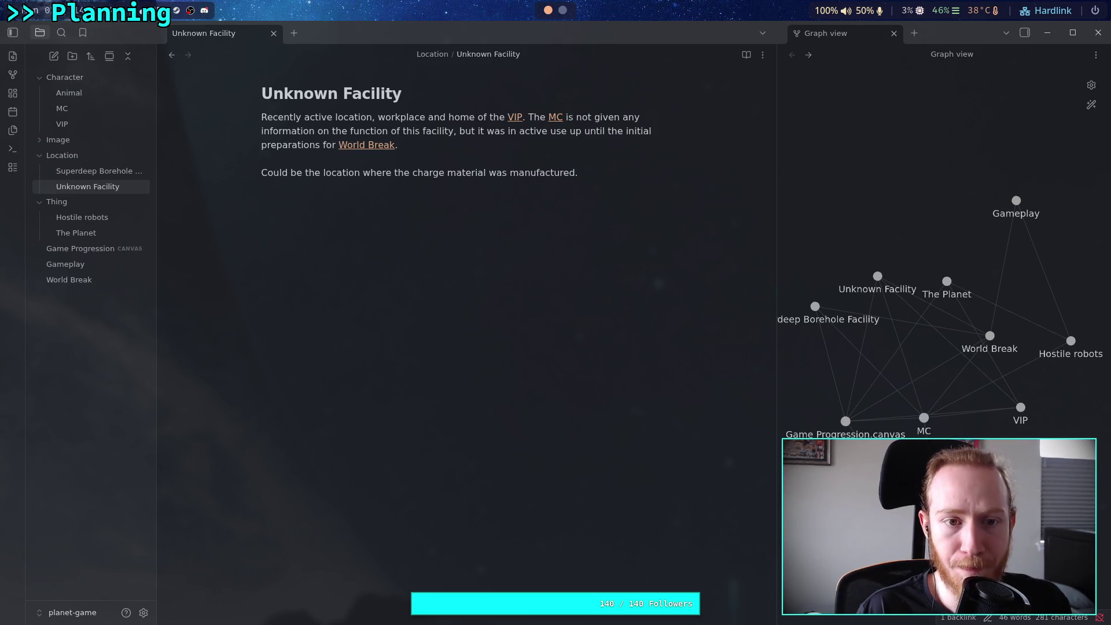
type("T")
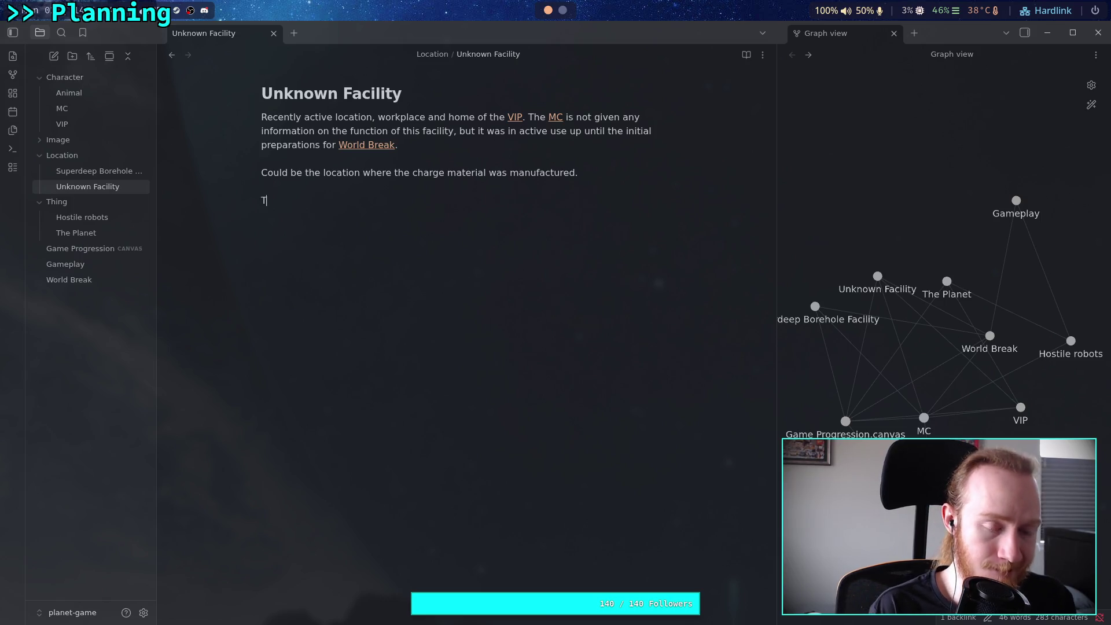
type("he [[MC")
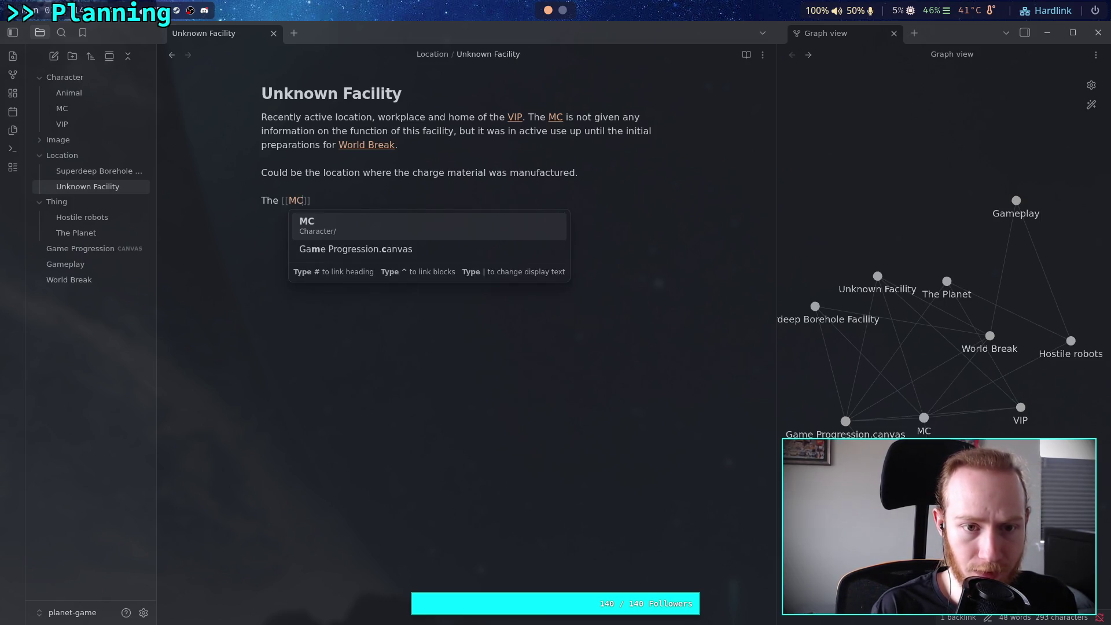
- Write that the MC recovers a [[VIP]] personal item, with mission details need-to-know
key("Return")
type("is sent here to rec")
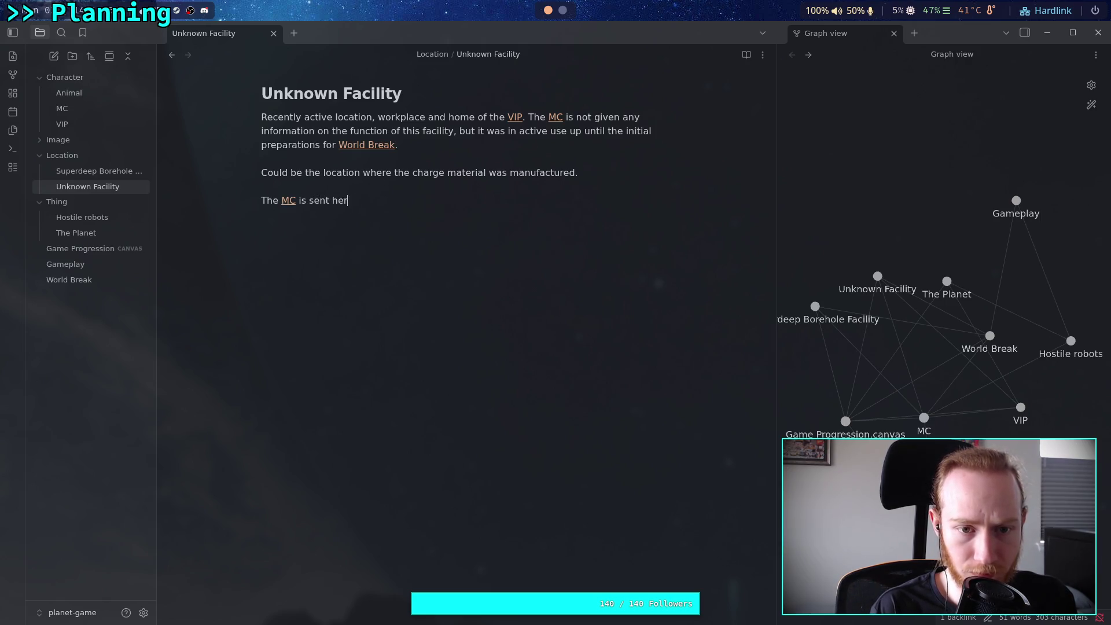
type("over")
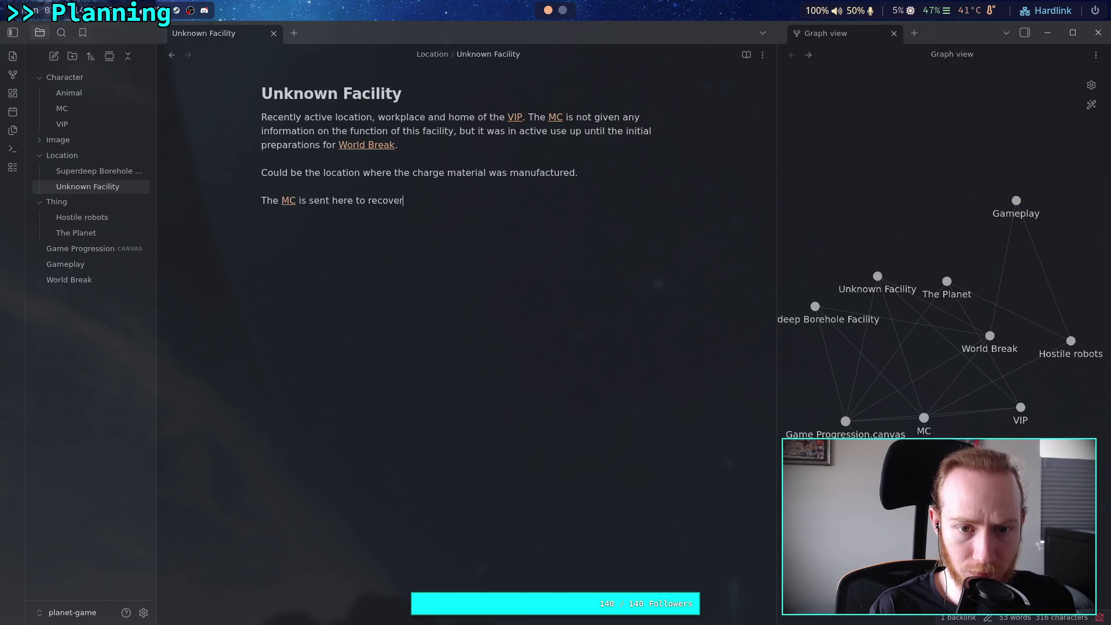
type(" a personal item ")
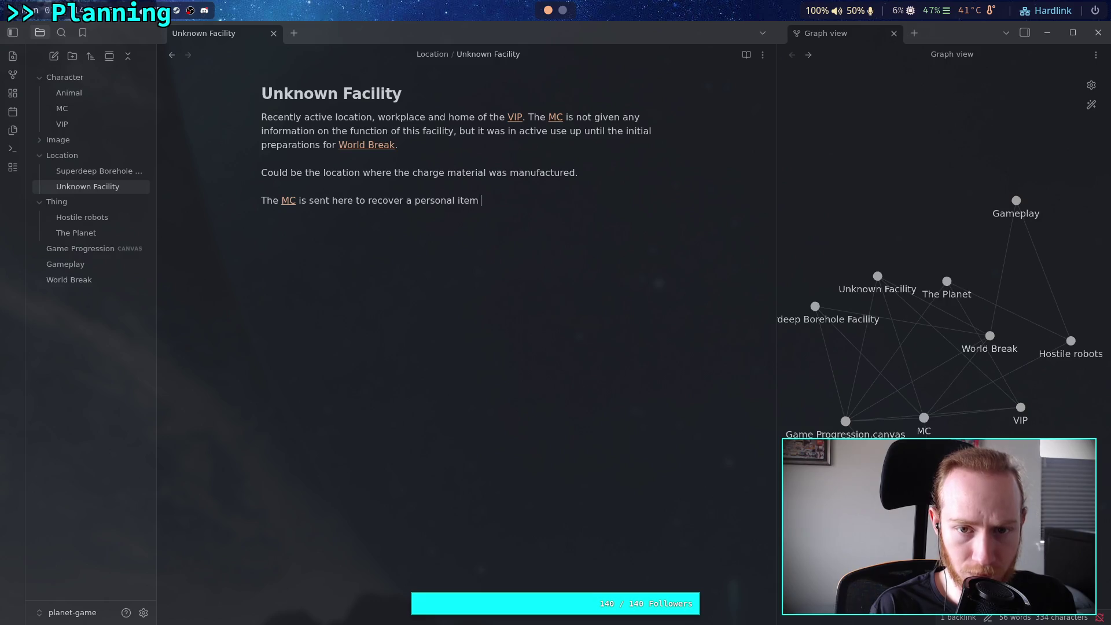
type("of the V")
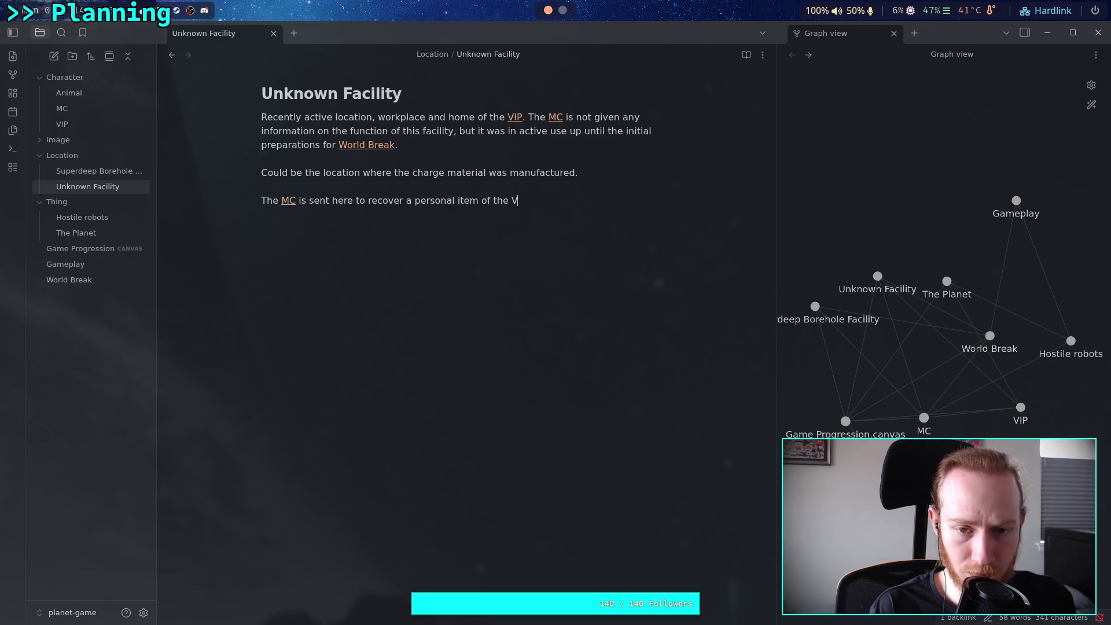
key("BackSpace")
key("BackSpace")
type("[[VIP")
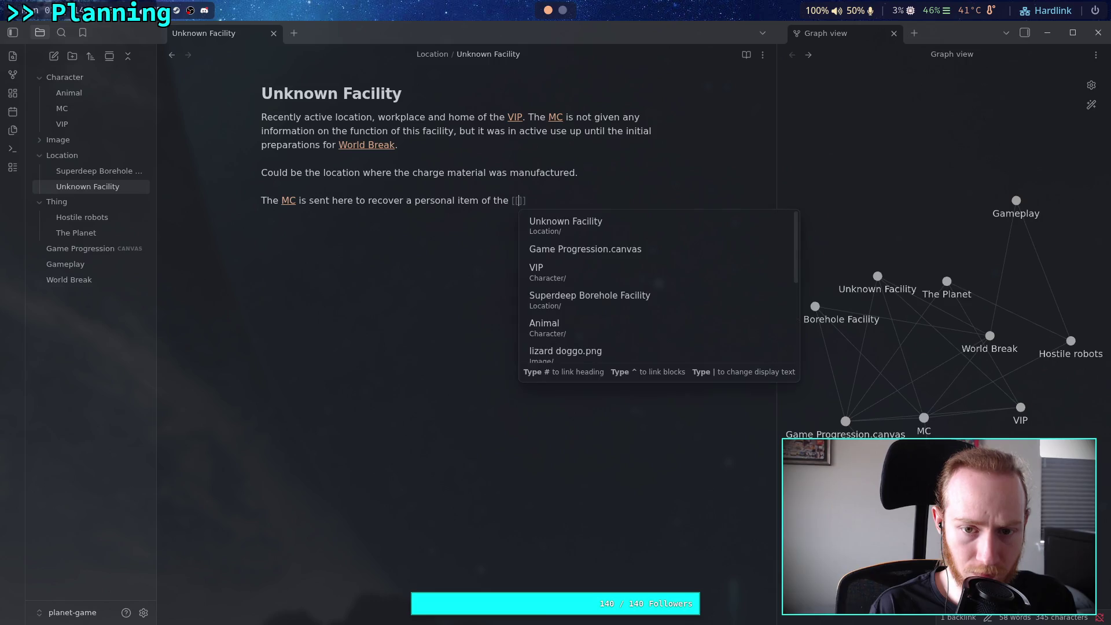
key("Return")
type(".")
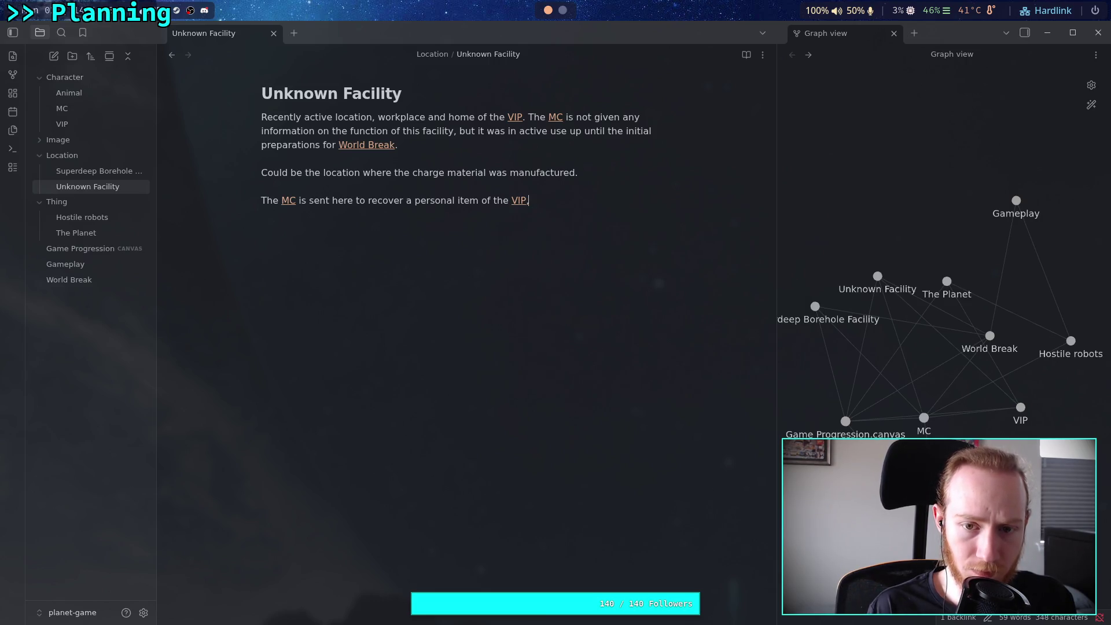
type(" details ")
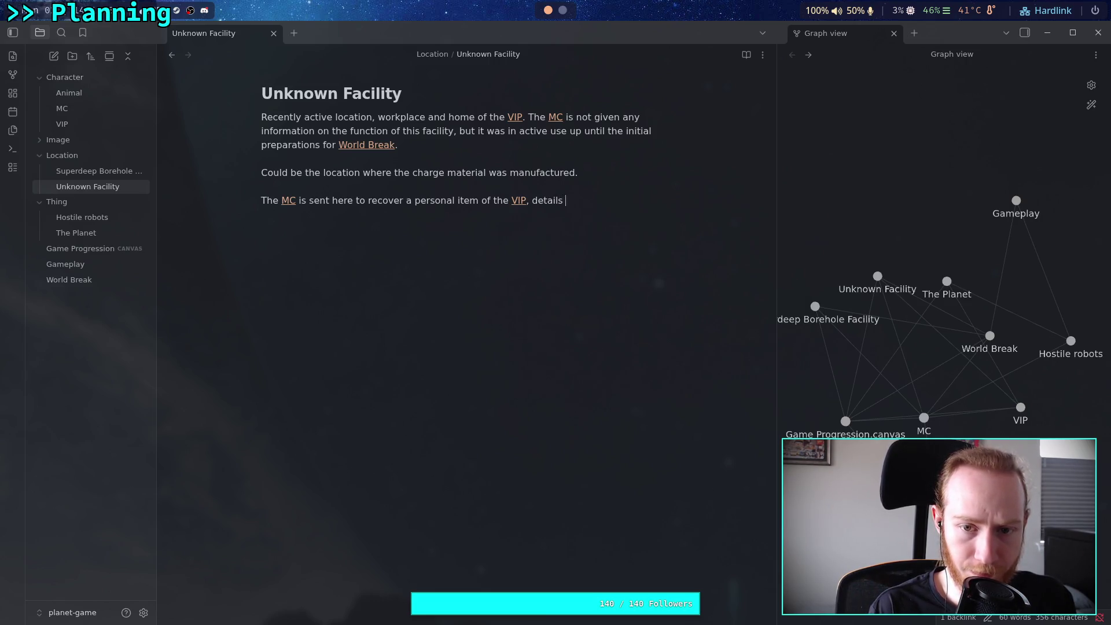
type("are pro")
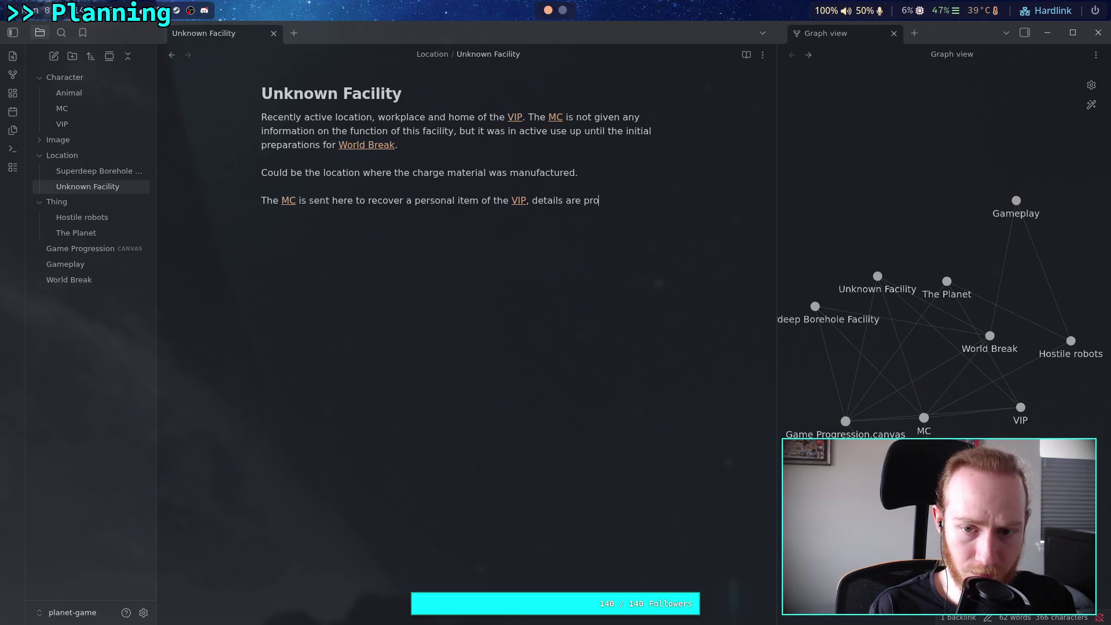
type("vided on a need")
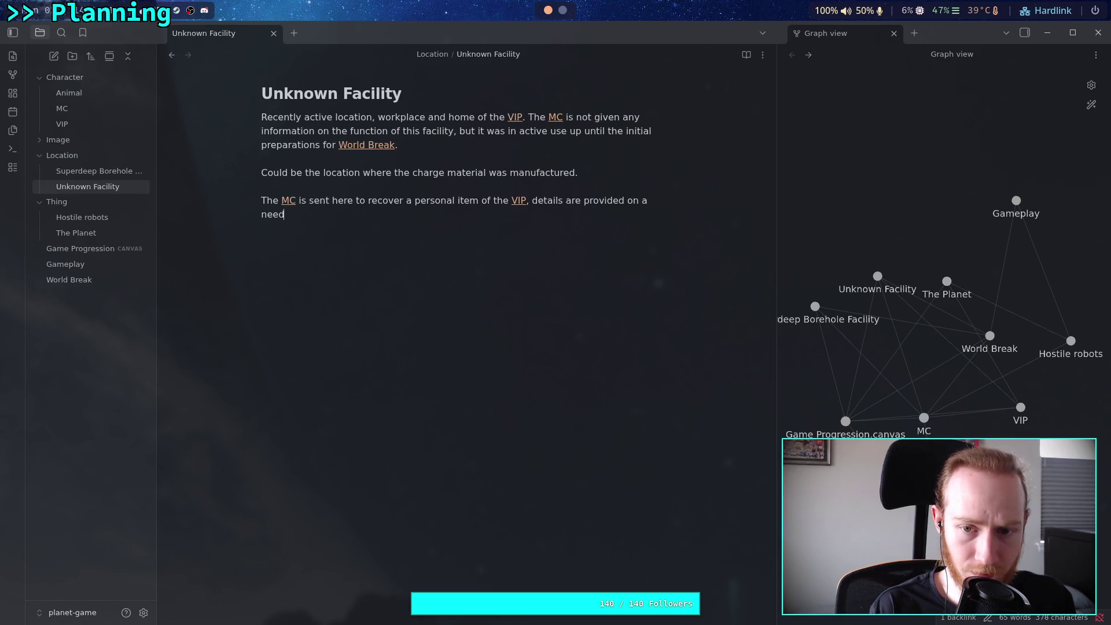
type("-to-know b")
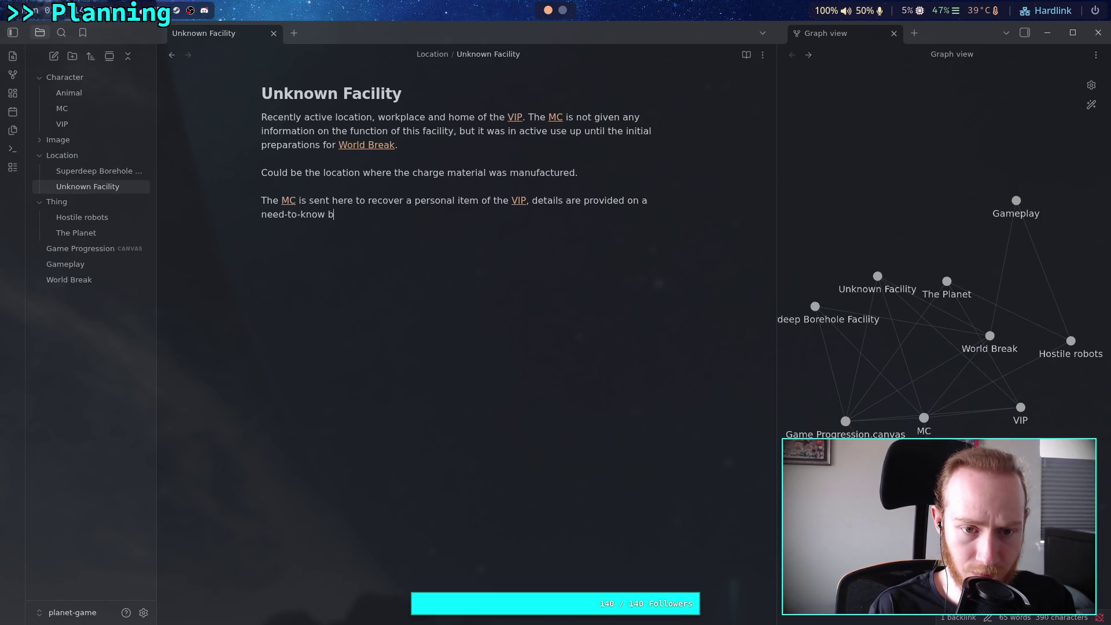
type("asis.")
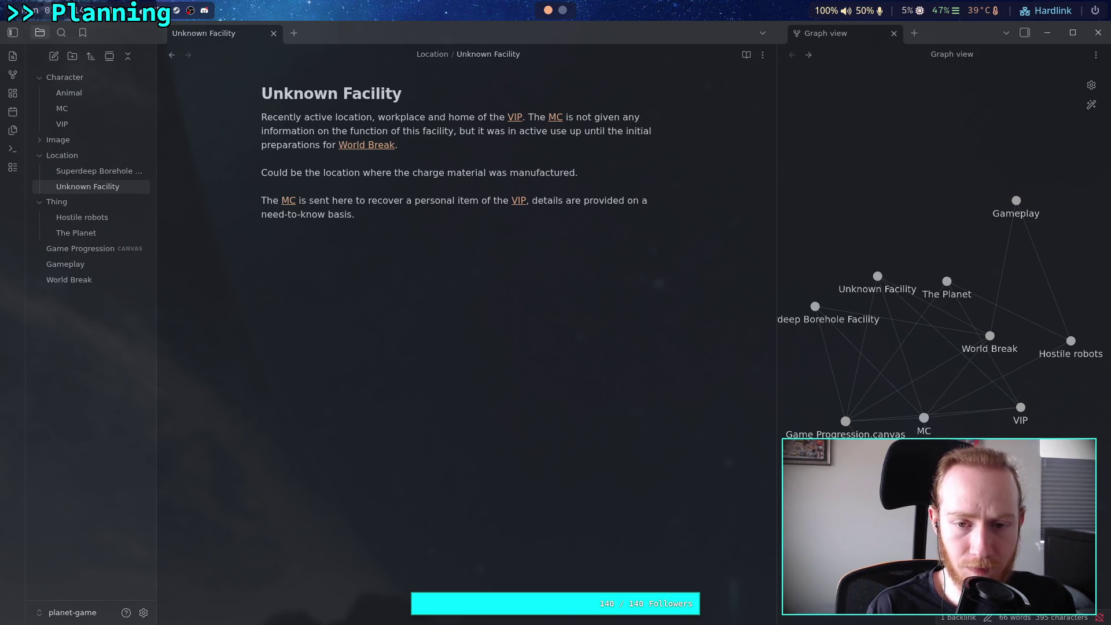
left_click(569, 201)
type("of the miss")
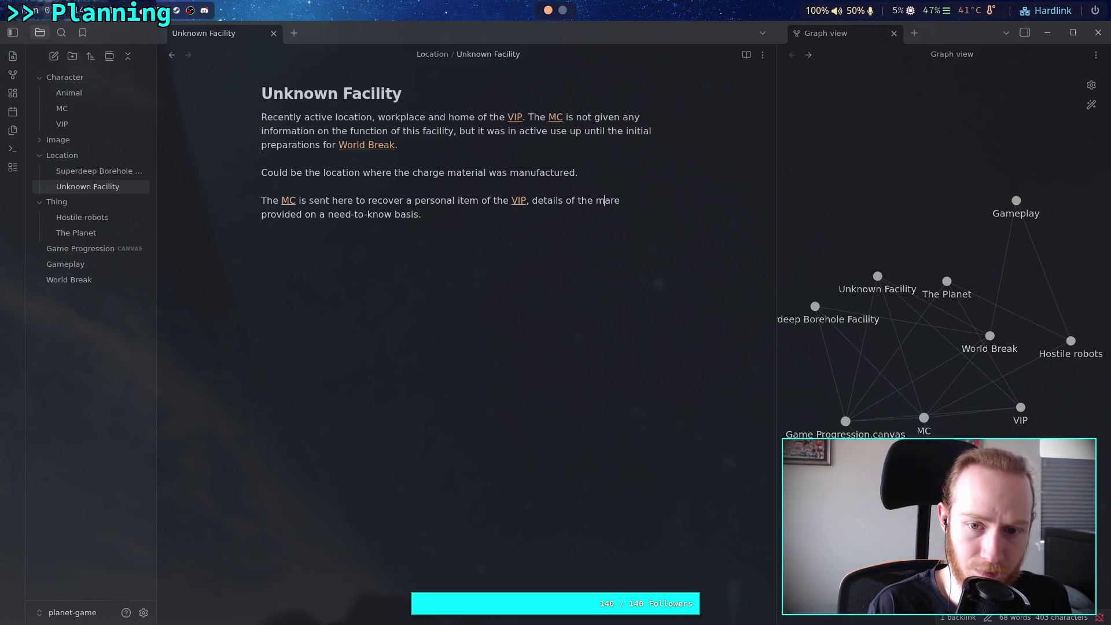
type("ion")
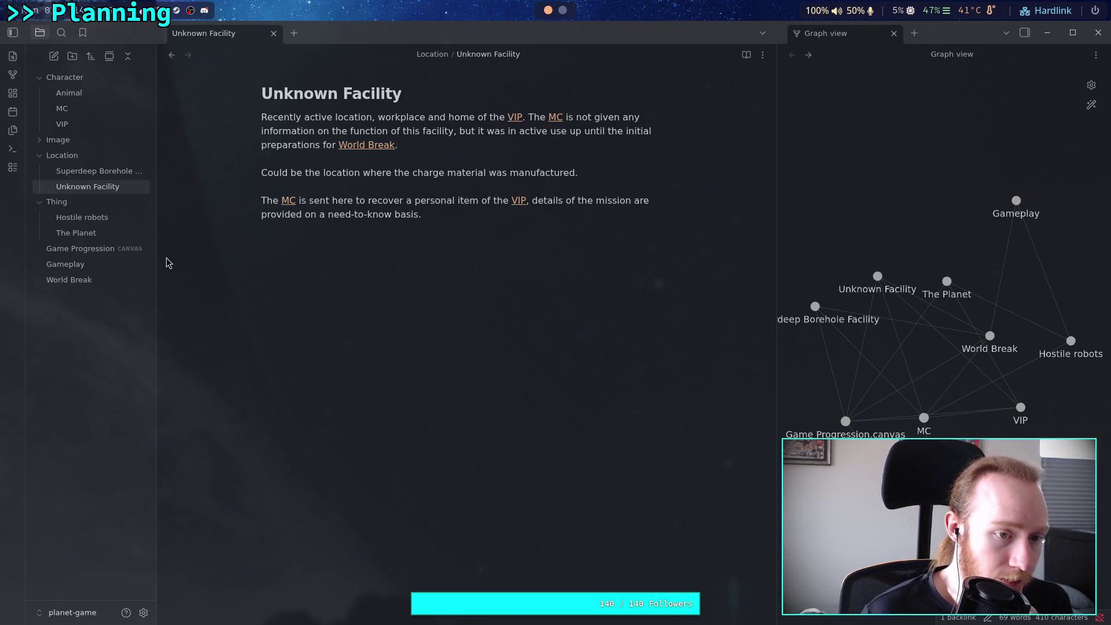
left_click(52, 249)
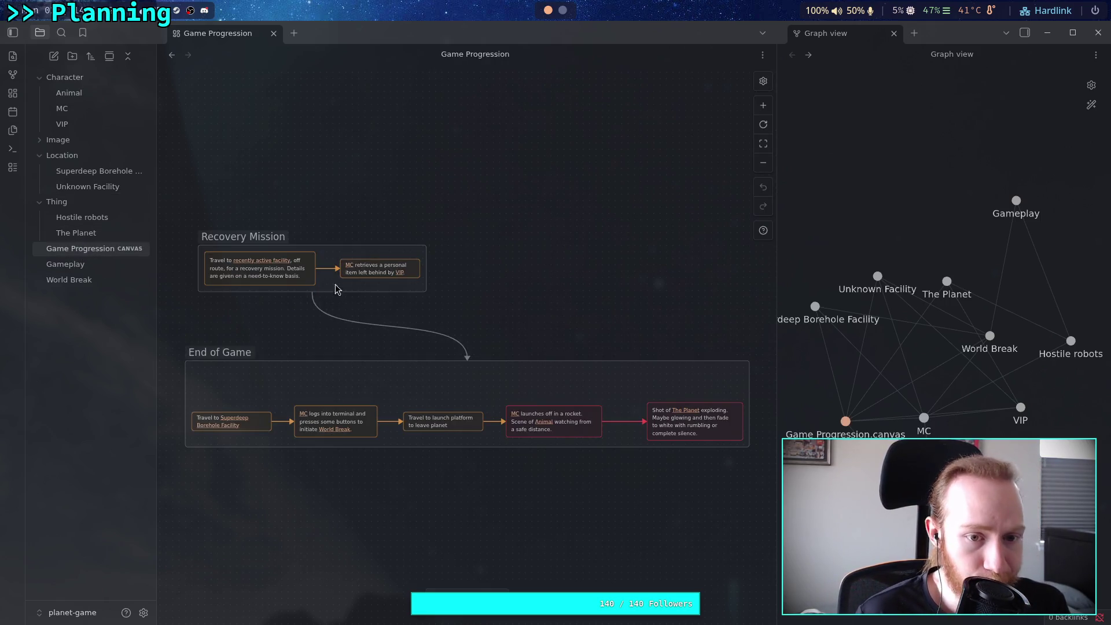
- Move the Recovery Mission group directly above the End of Game group
left_click(333, 246)
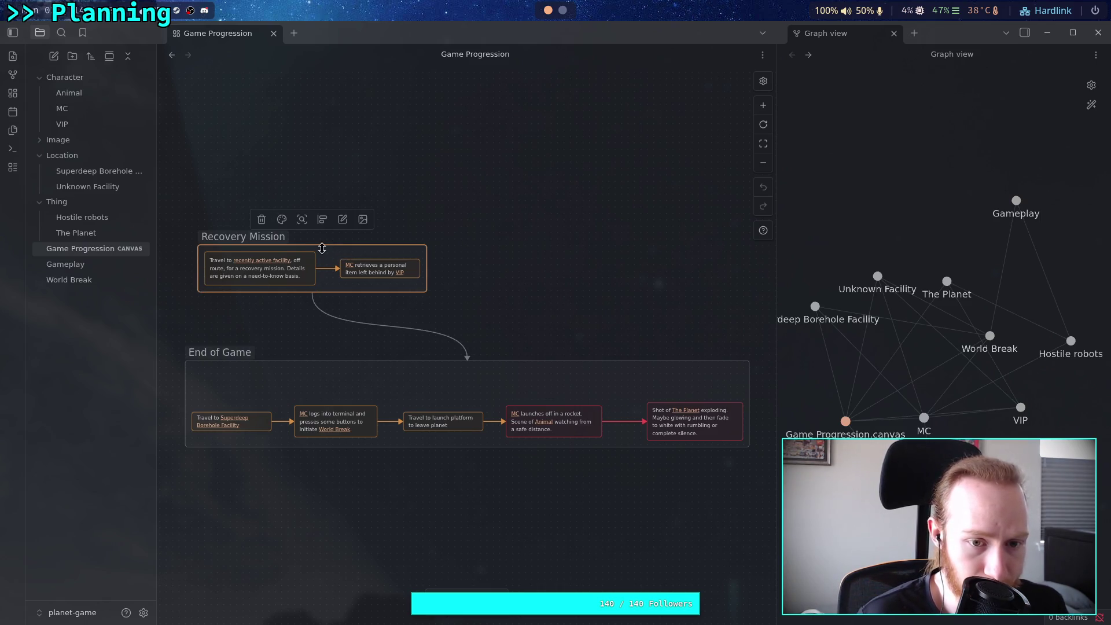
left_click_drag(332, 253, 486, 287)
left_click(235, 261)
scroll(295, 298, "up", 1)
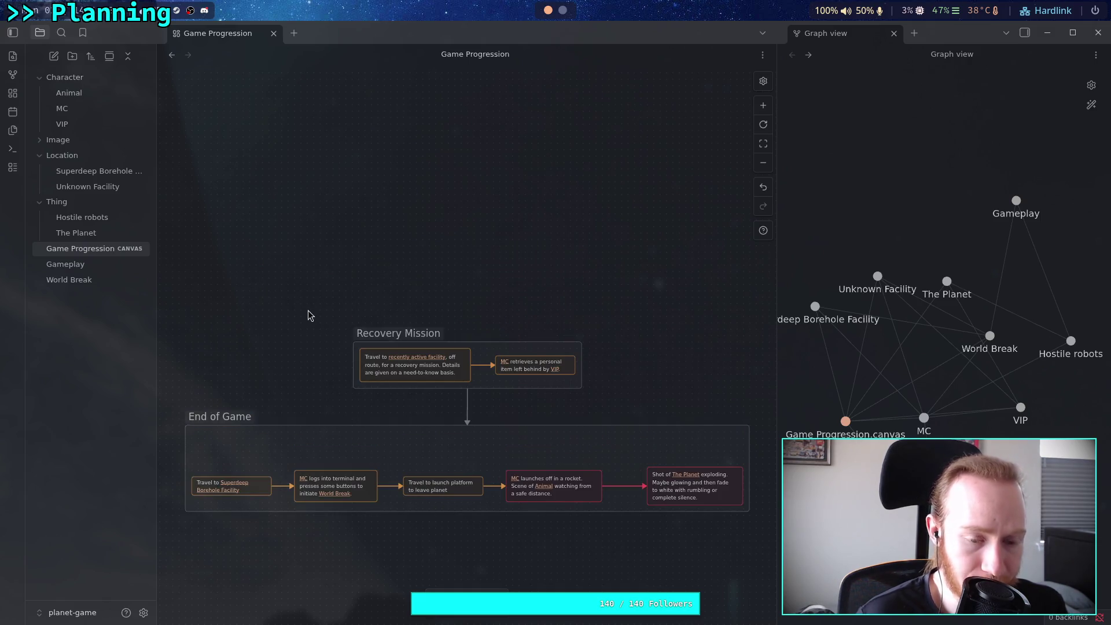
scroll(326, 317, "up", 2, "ctrl")
left_click_drag(280, 277, 318, 327)
- Add an empty text card on the canvas, then switch to the MC note
double_click(331, 225)
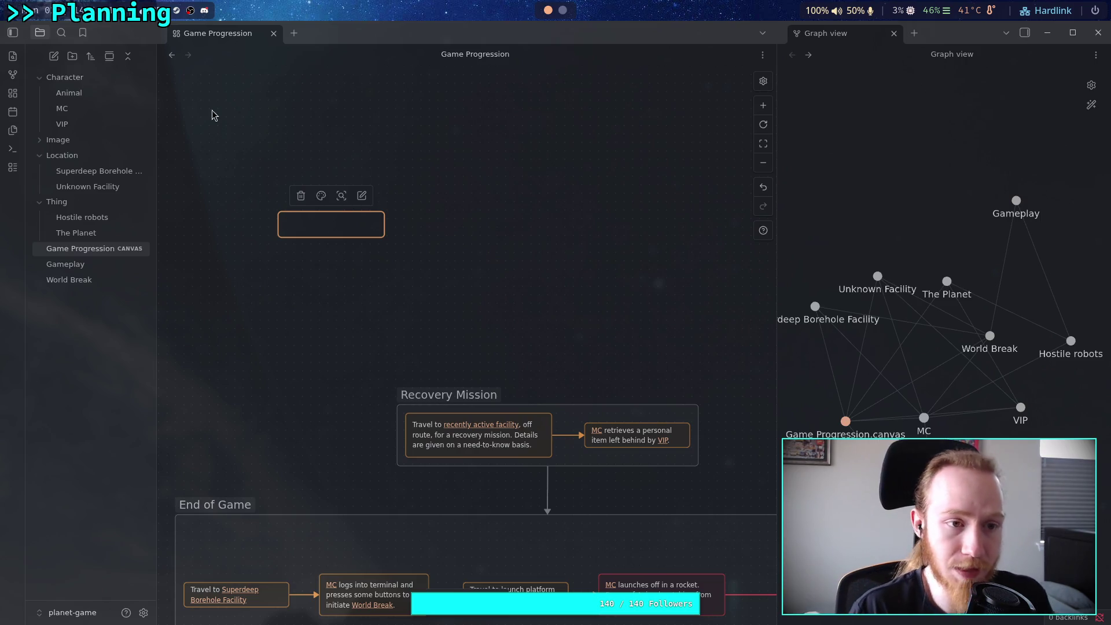
left_click(95, 109)
left_click(564, 173)
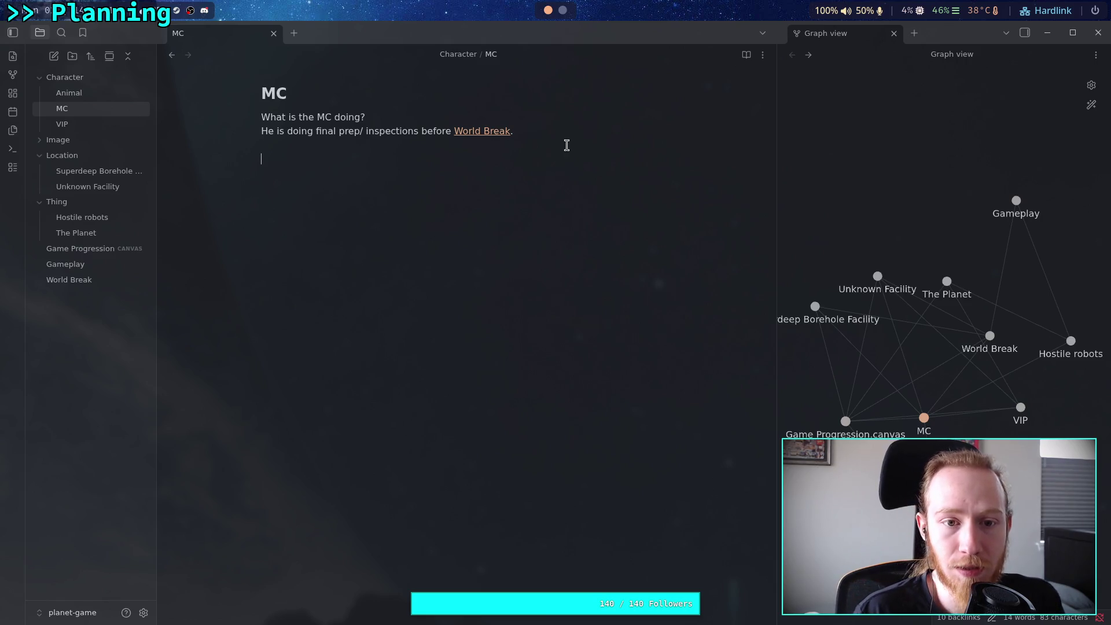
- Replace 'doing final prep/ inspections' with 'part of the final procedure before World Break.'
left_click_drag(363, 131, 418, 131)
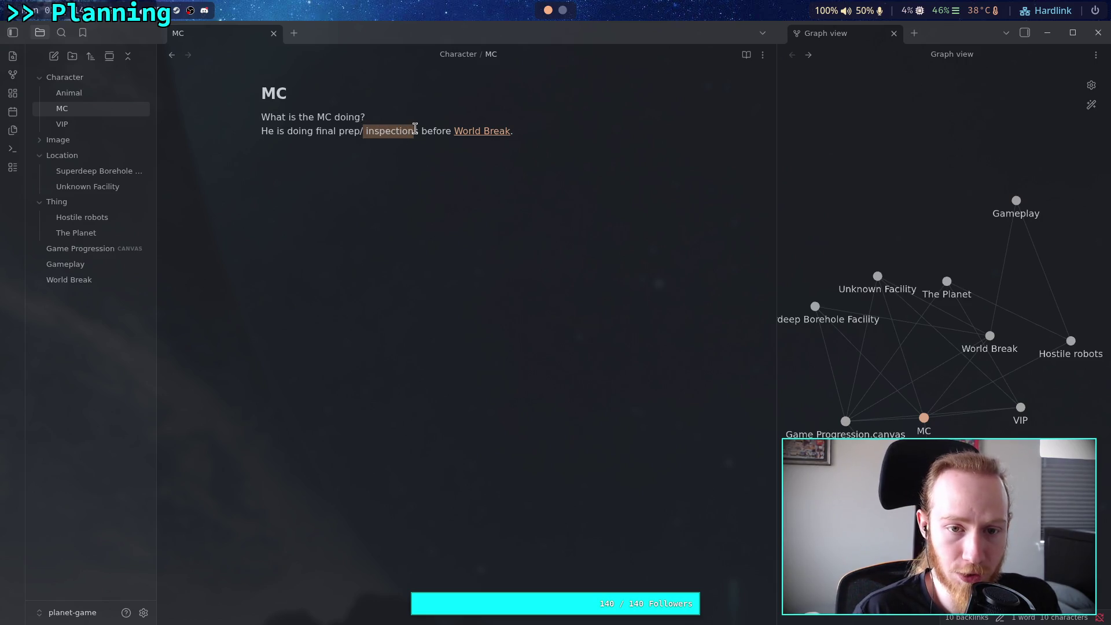
key("BackSpace")
key("BackSpace")
key("BackSpace")
key("BackSpace")
key("BackSpace")
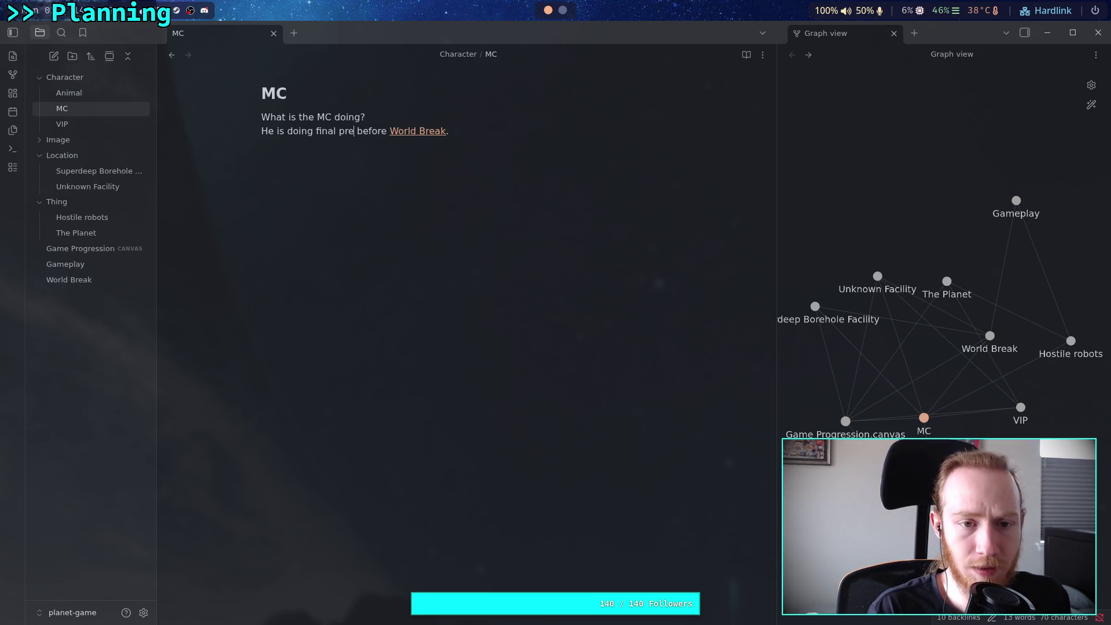
key("BackSpace")
key("BackSpace")
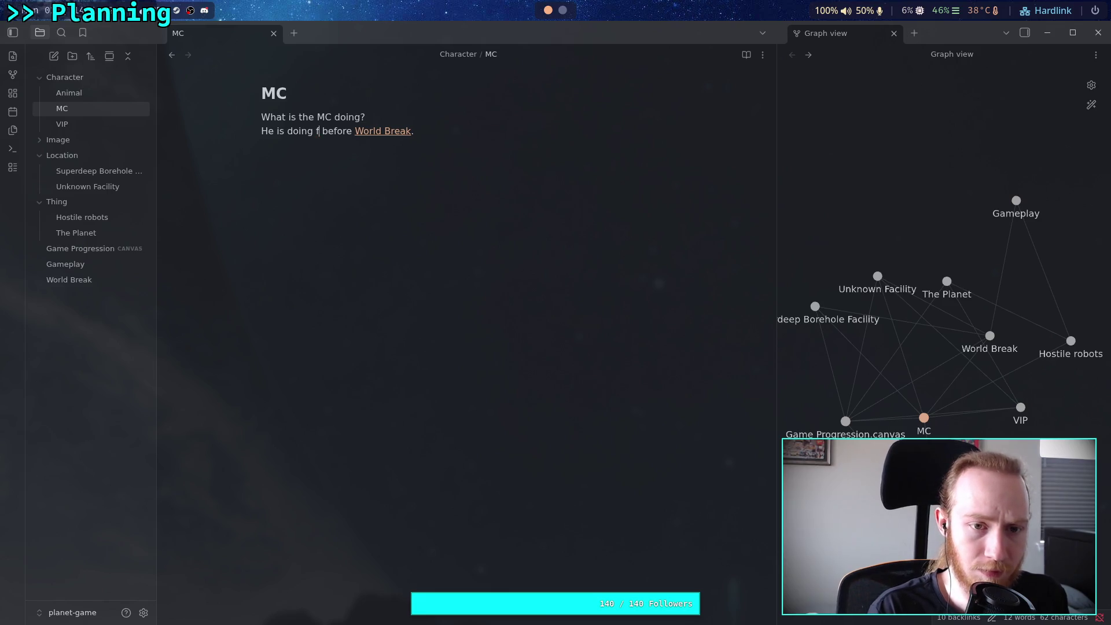
key("BackSpace")
key("BackSpace")
key("BackSpace")
type("part of a")
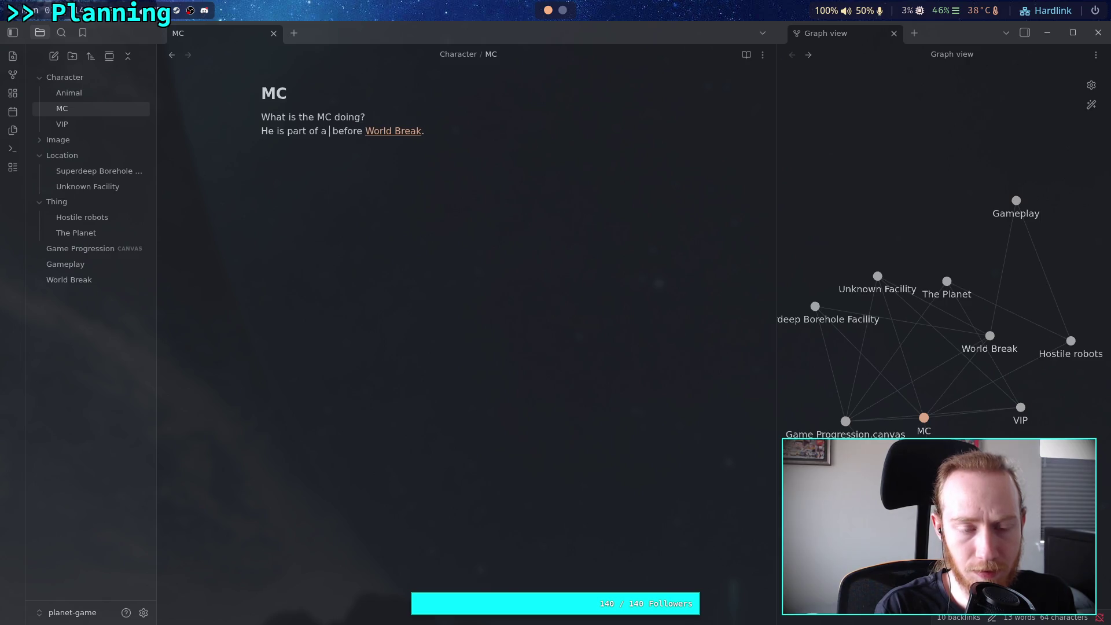
key("BackSpace")
type("the")
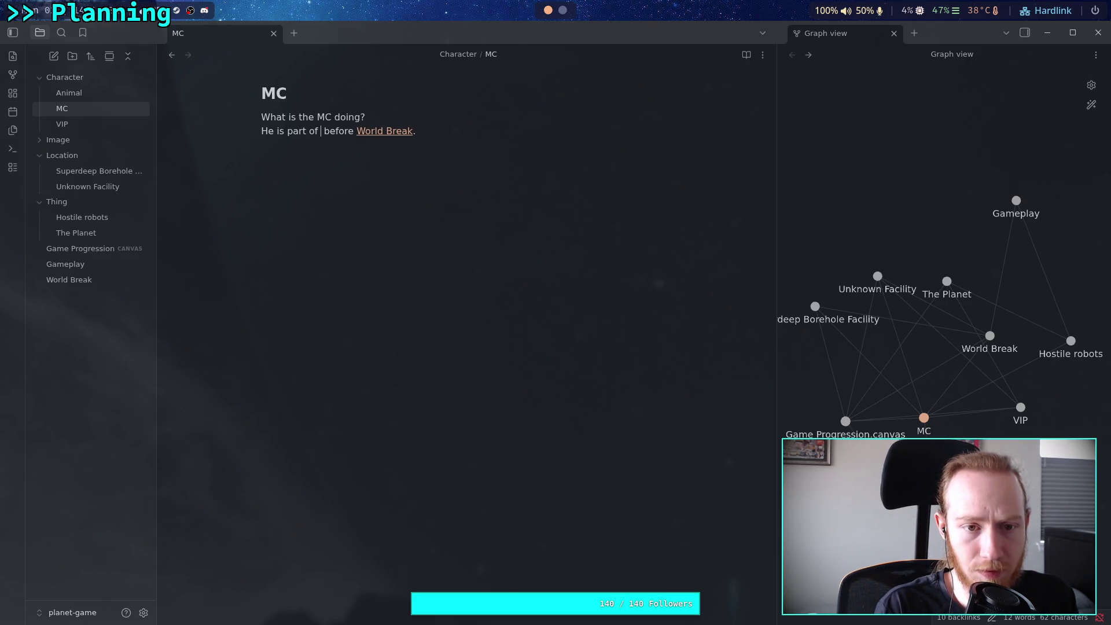
type(" final proc")
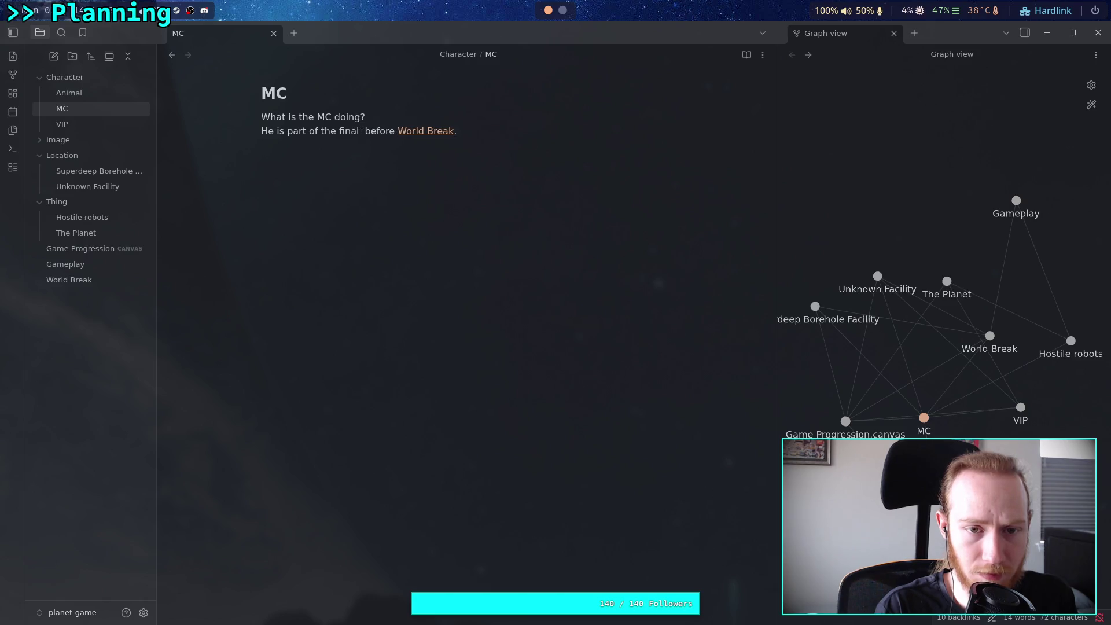
type("edure before World Break. ")
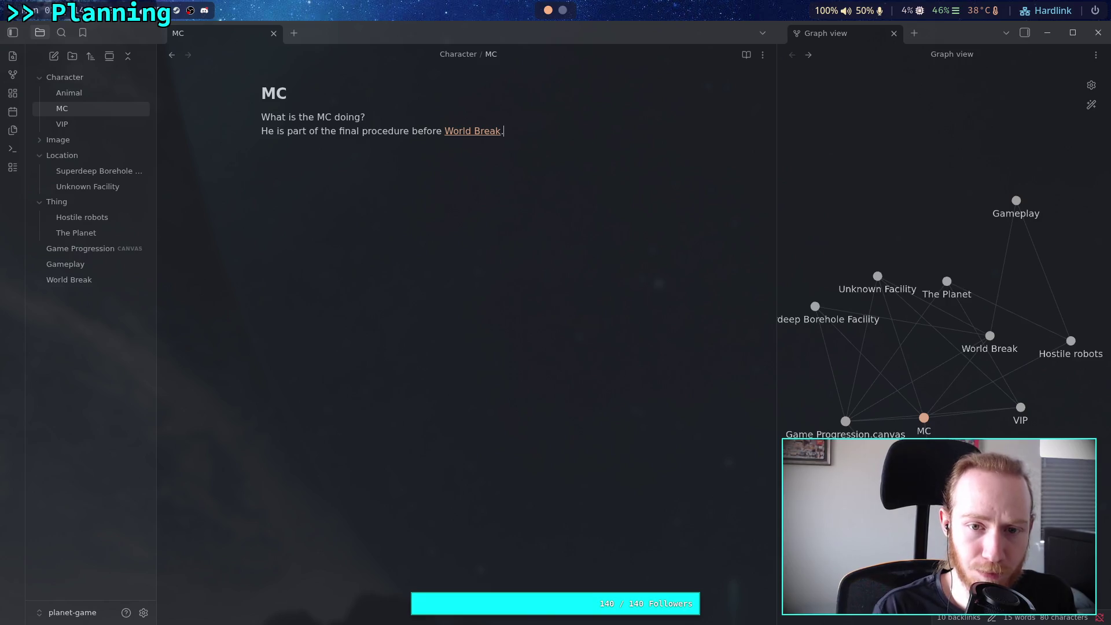
type("The p")
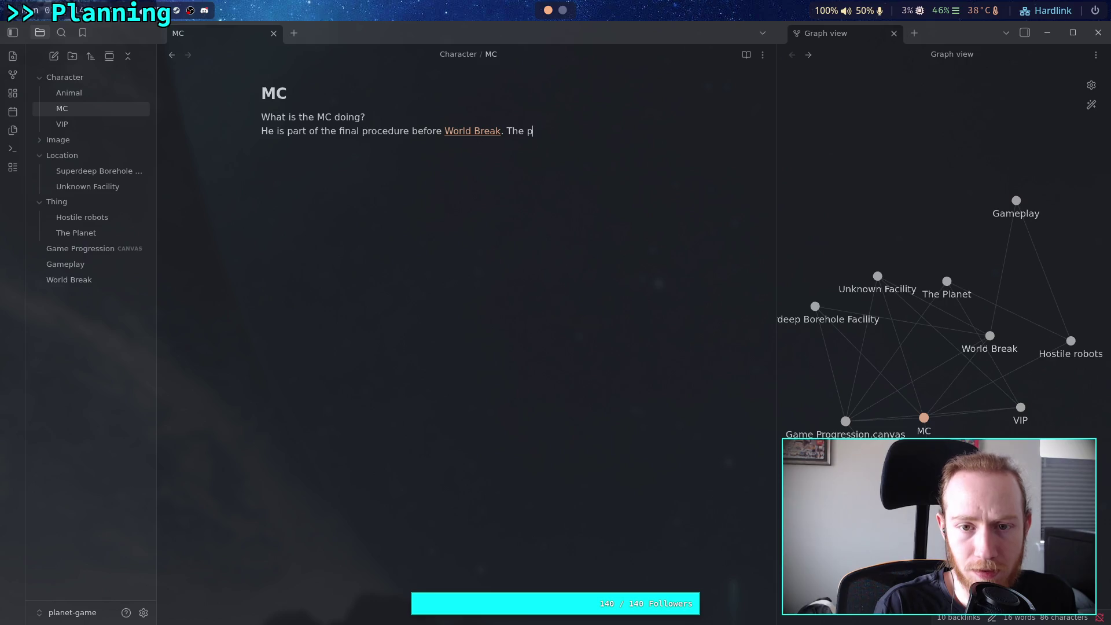
- Begin the next sentence with 'There are a few'
key("BackSpace")
type("re ar e")
key("BackSpace")
key("BackSpace")
type("e a few")
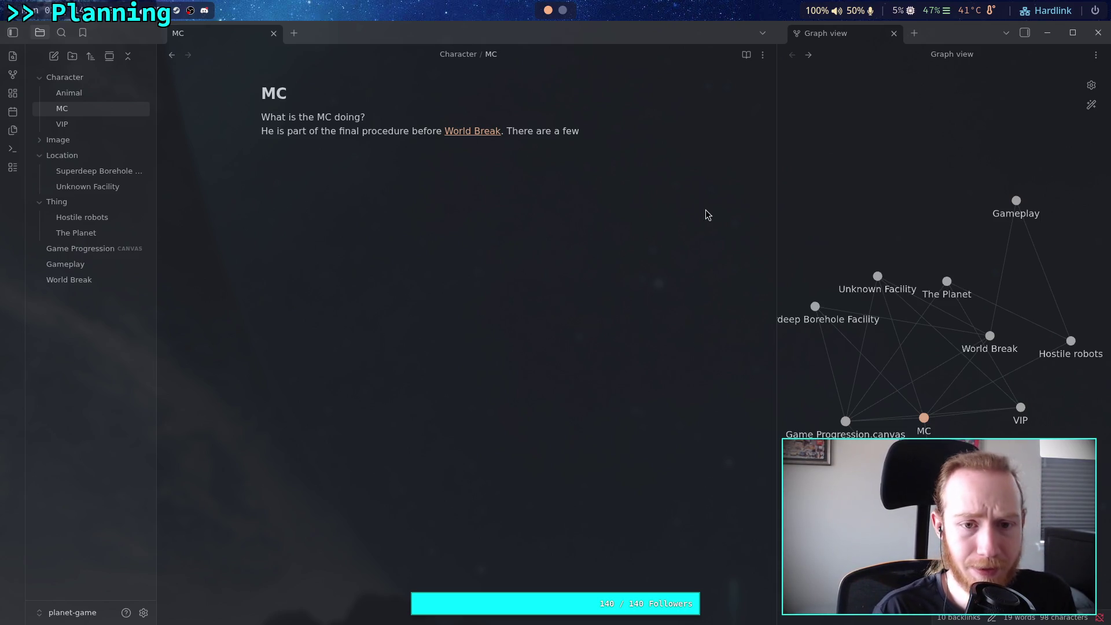
- Finish the sentence with 'odd tasks mixed in with the preparations.'
type("odd tasks")
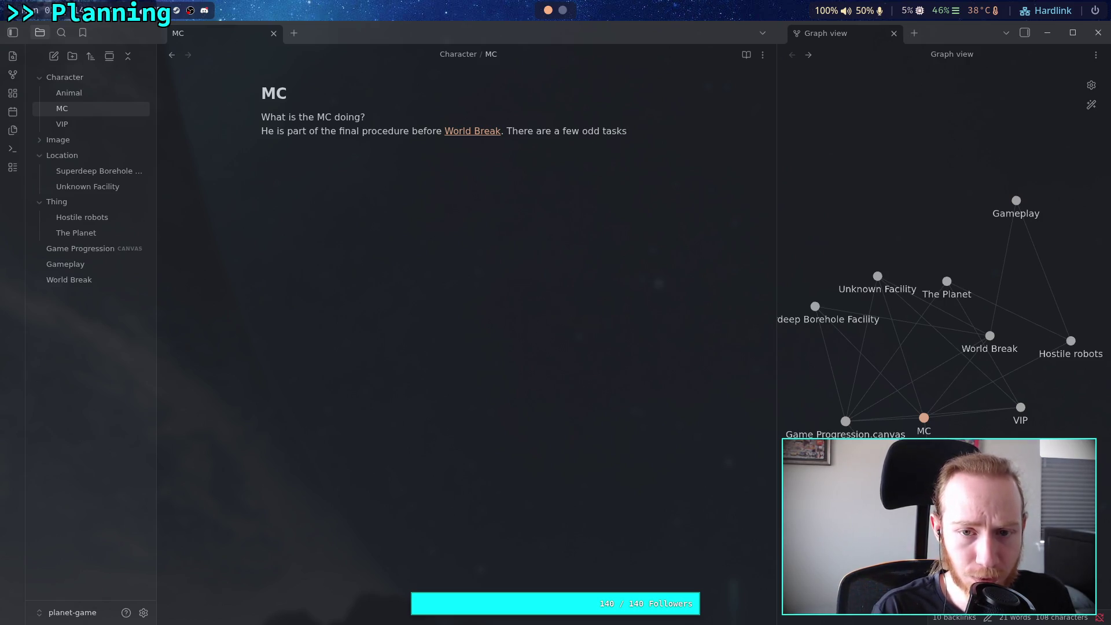
type(" mi")
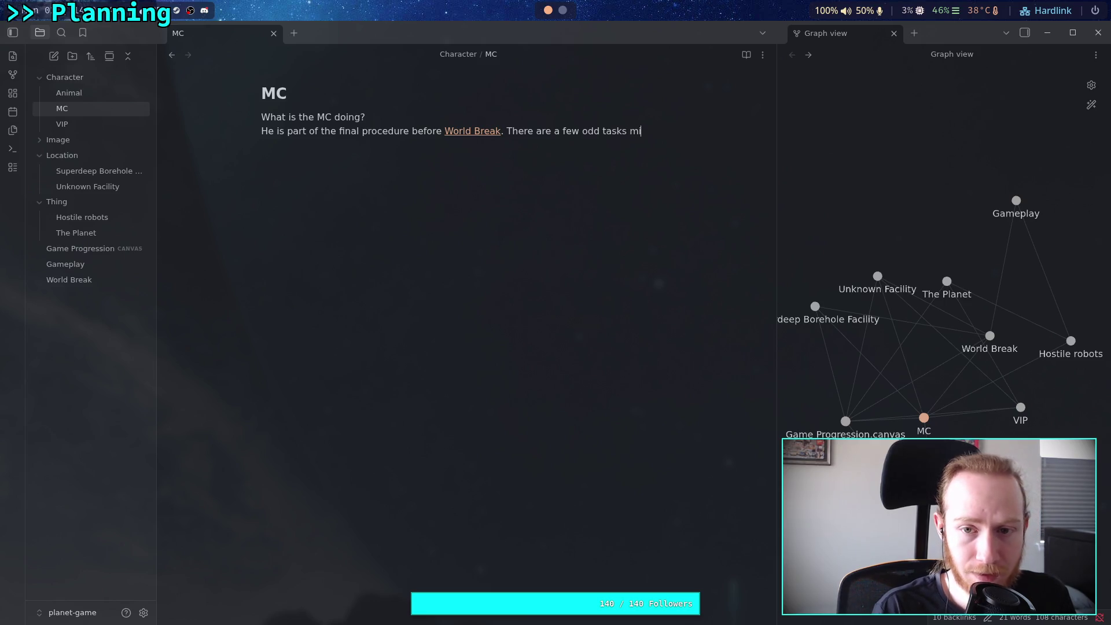
type("xed i")
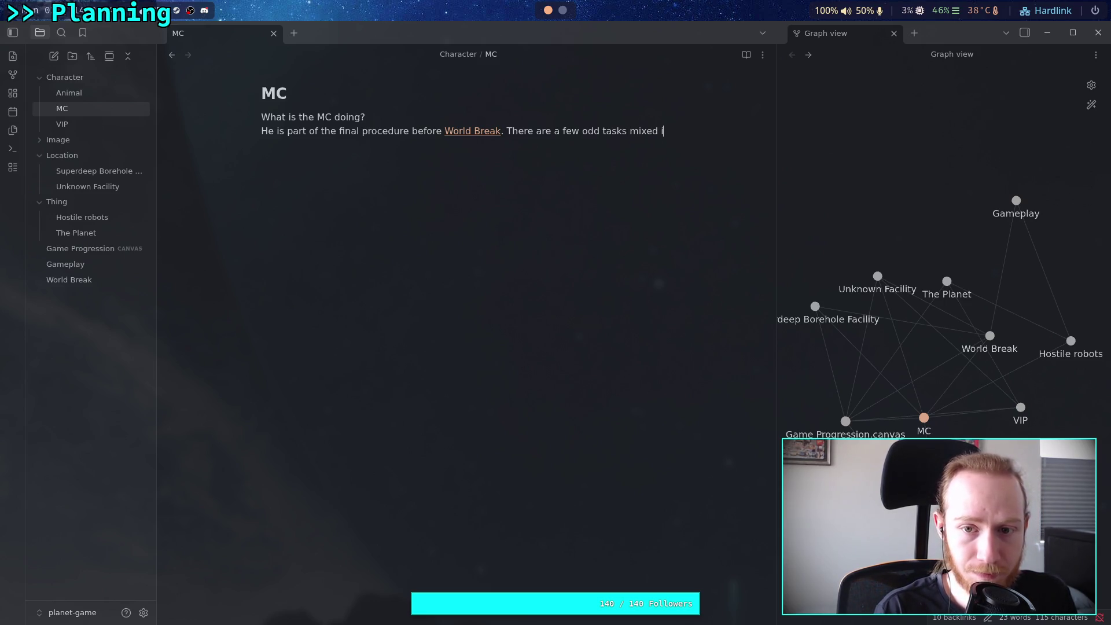
type("n with te")
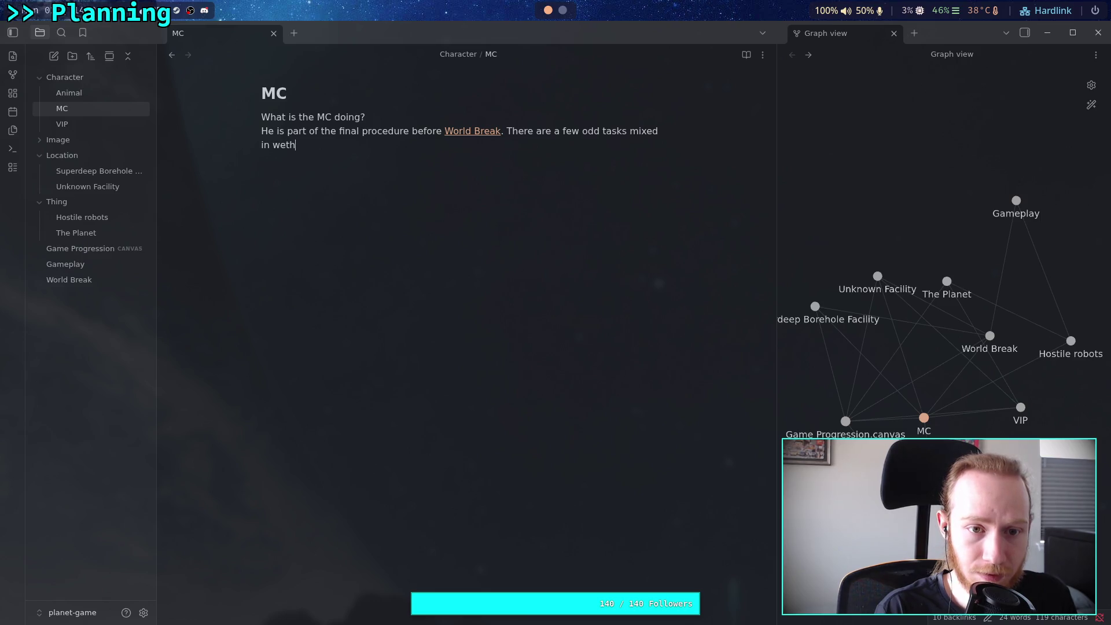
key("BackSpace")
key("BackSpace")
type("the preparations.")
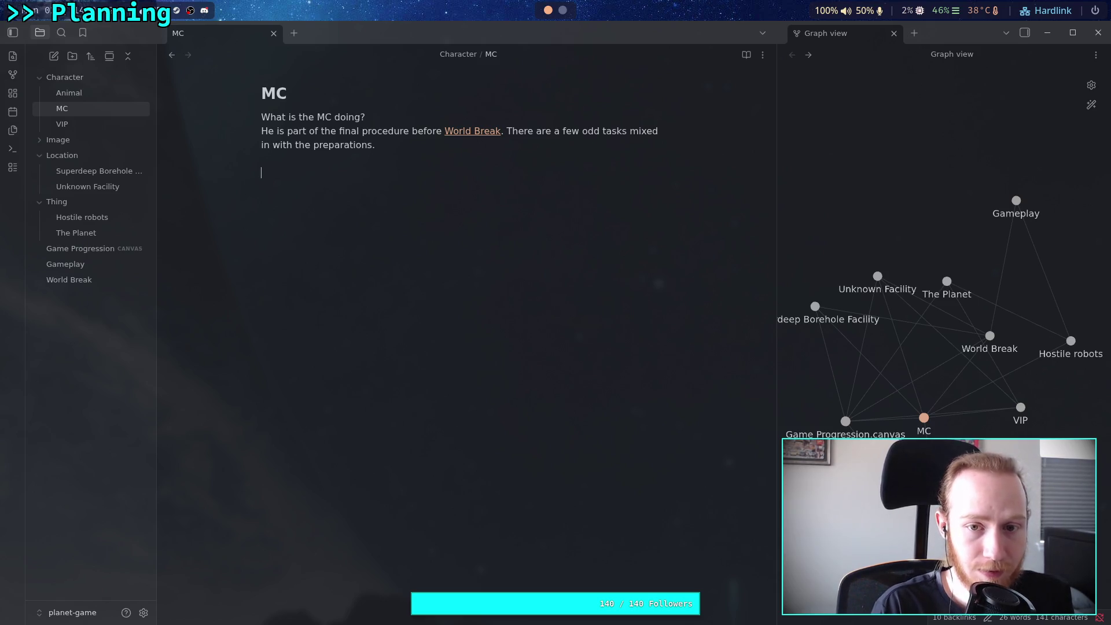
- Replace the text after World Break with 'One job is to go to a', then open World Break
left_click(508, 132)
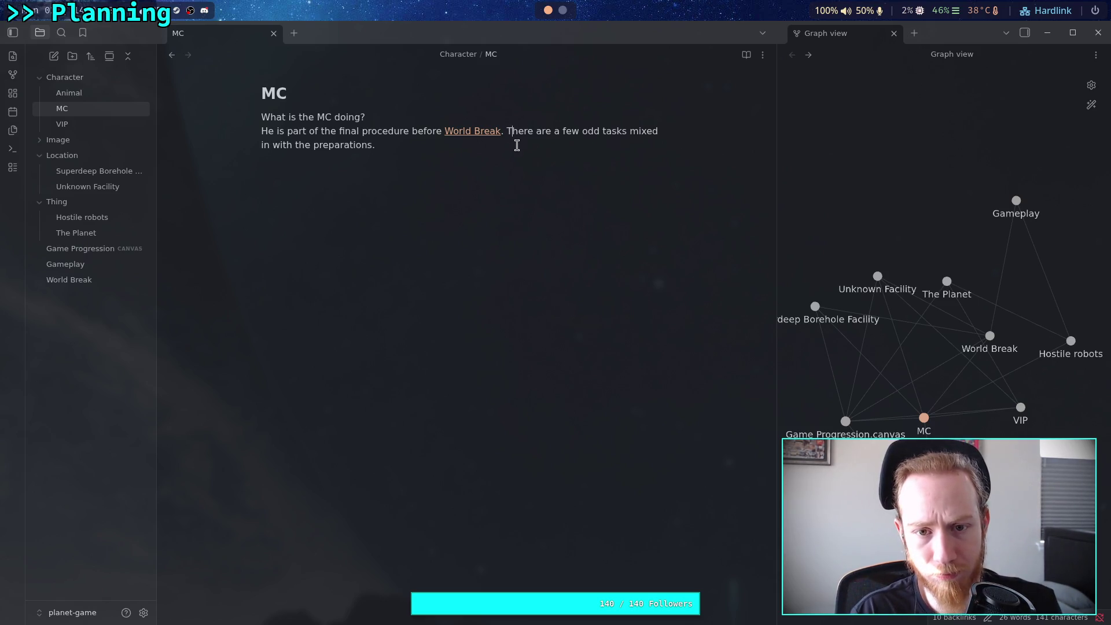
left_click_drag(501, 136, 509, 144)
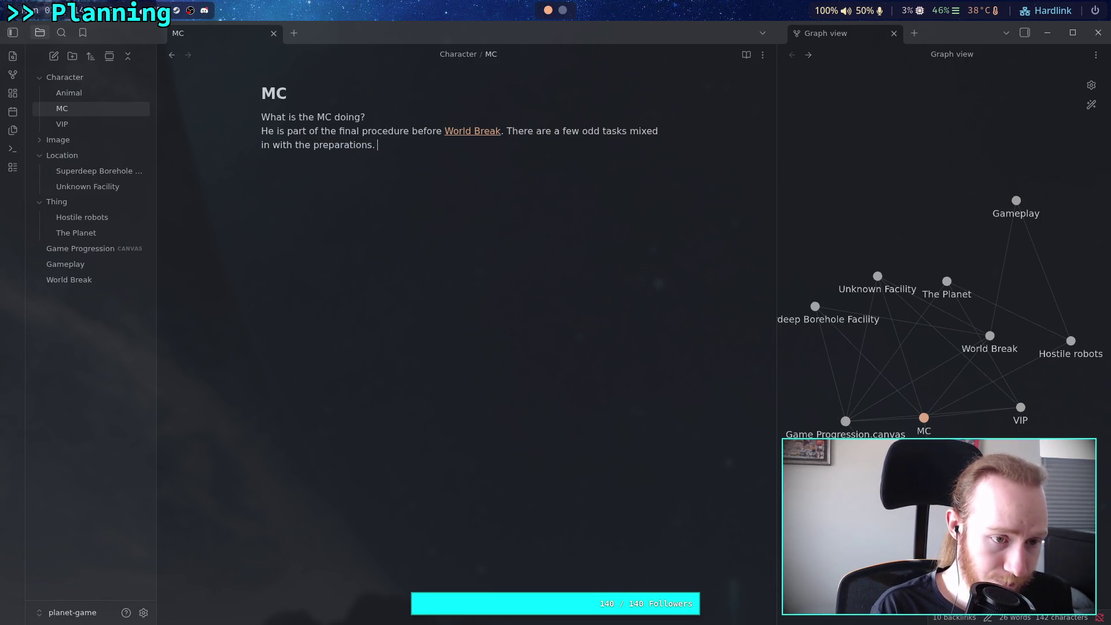
type("One ")
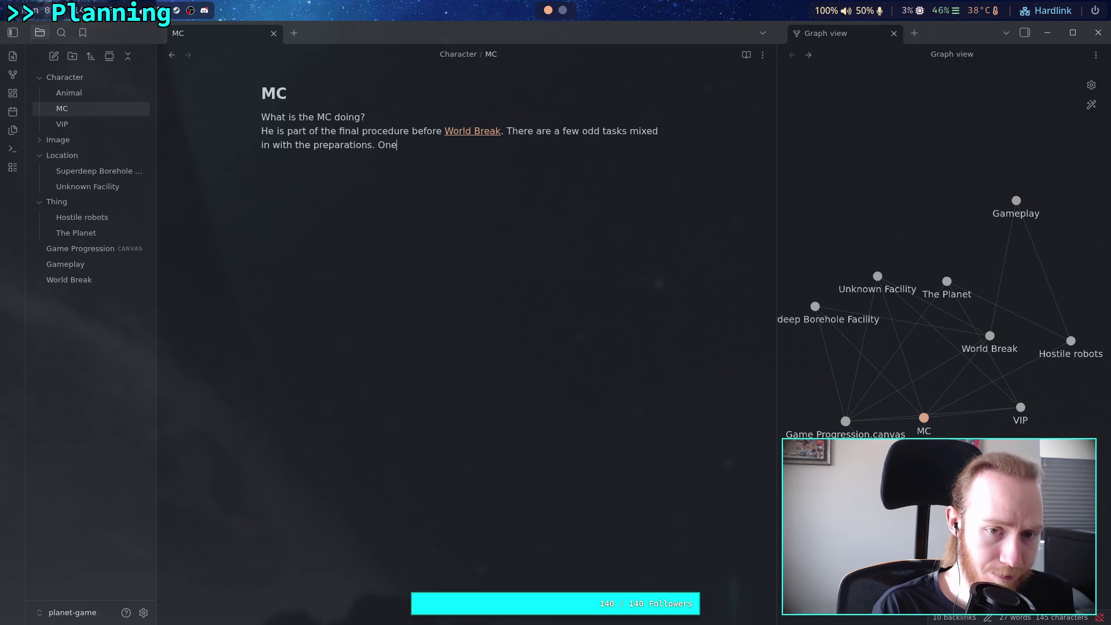
type("job ")
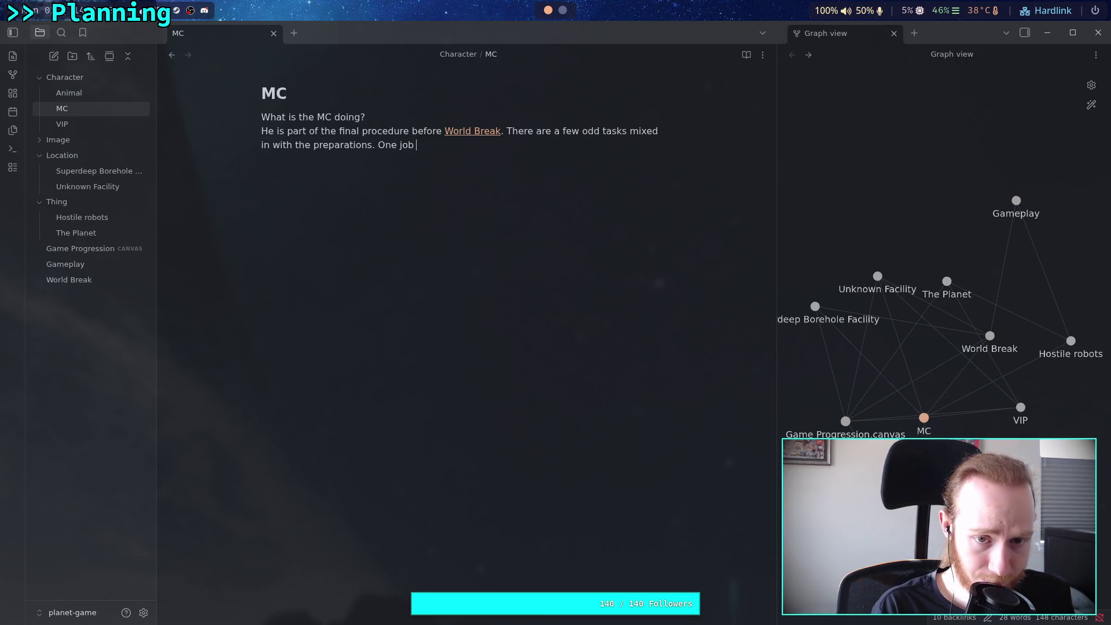
type("is to ")
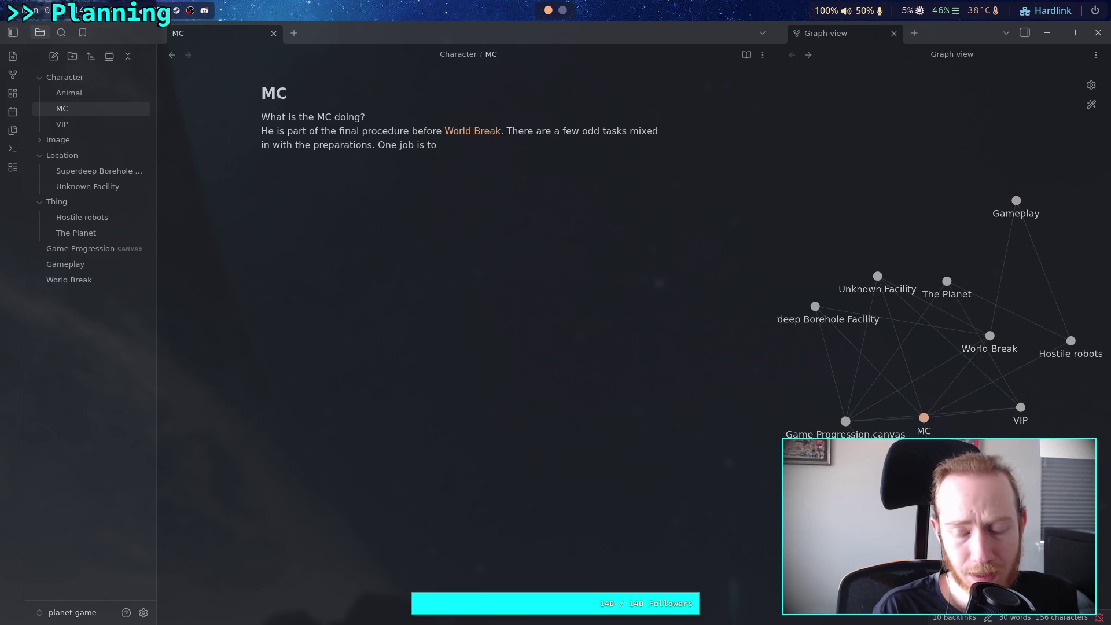
type("go to a")
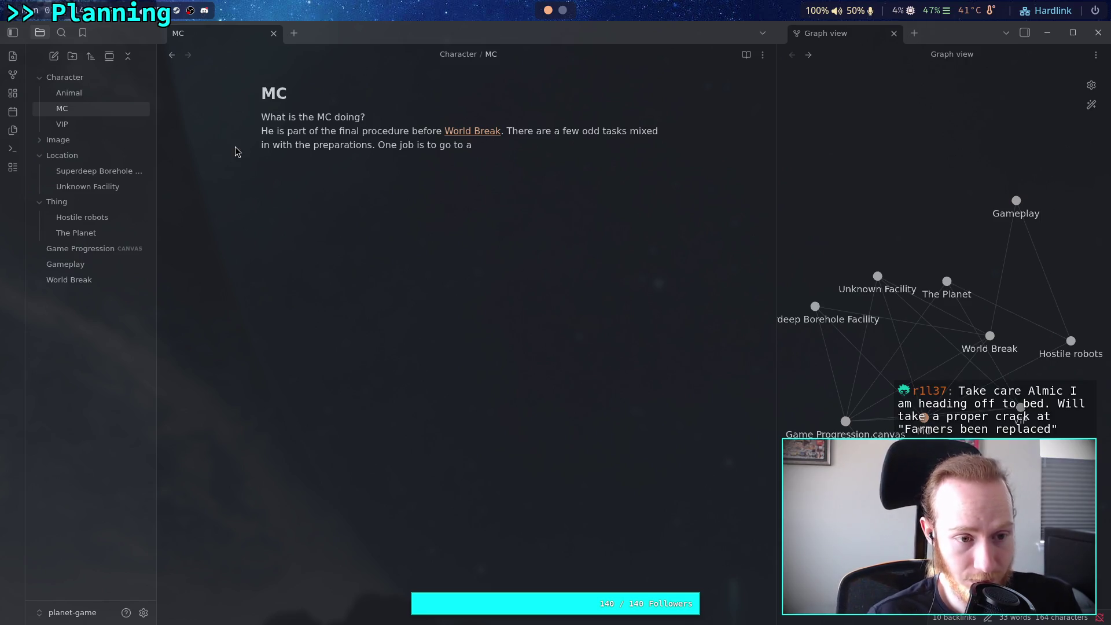
left_click(98, 283)
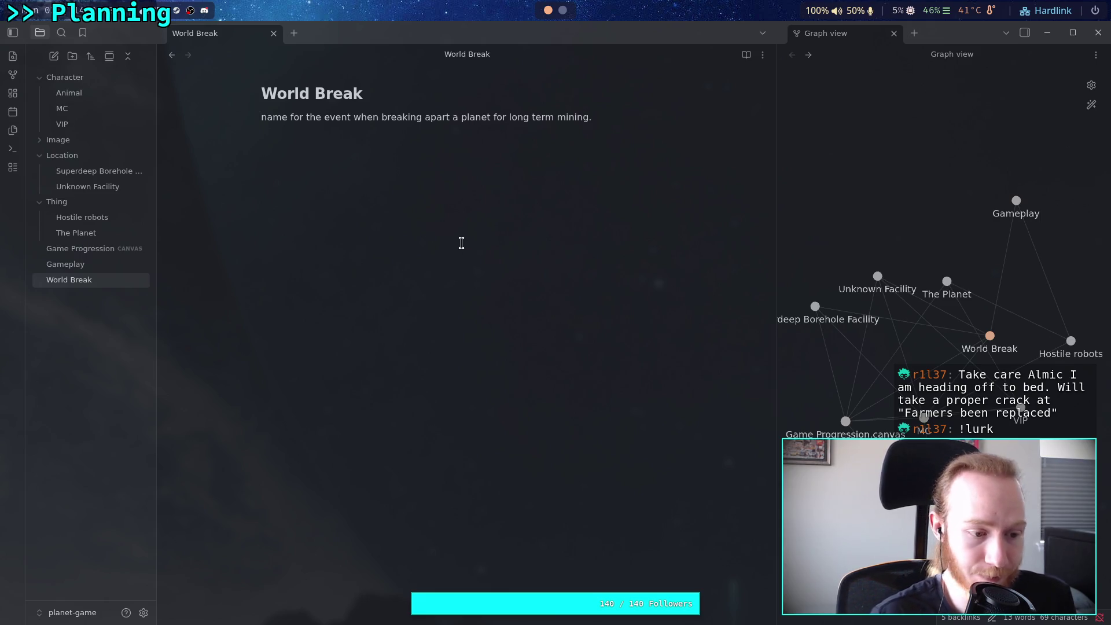
- Capitalise the description's first letter so it begins 'Name for the event…'
key("Delete")
type("N")
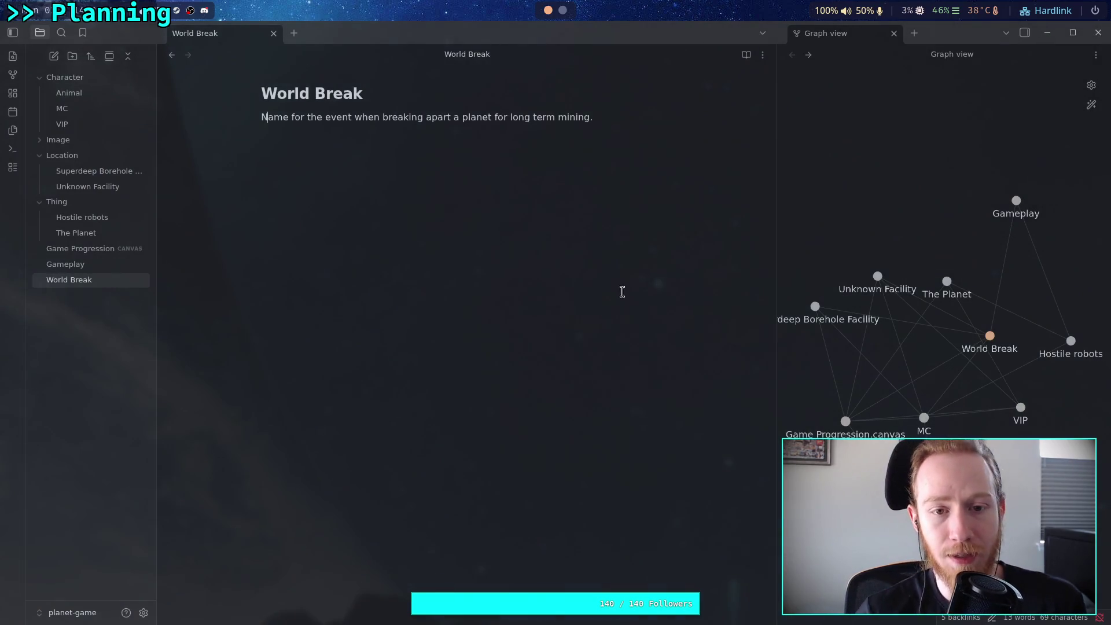
- In the World Break description, replace "event when" with "process of" before "breaking"
left_click(647, 115)
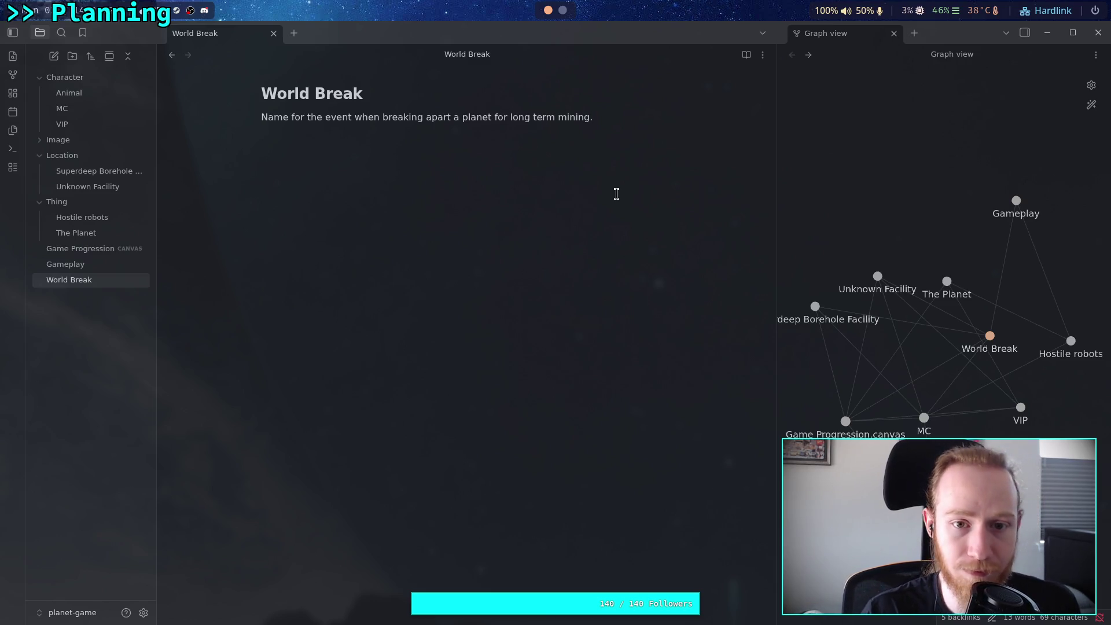
mouse_move(354, 117)
left_mouse_down()
mouse_move(379, 117)
mouse_move(325, 119)
mouse_move(380, 119)
left_mouse_up()
double_click(372, 119)
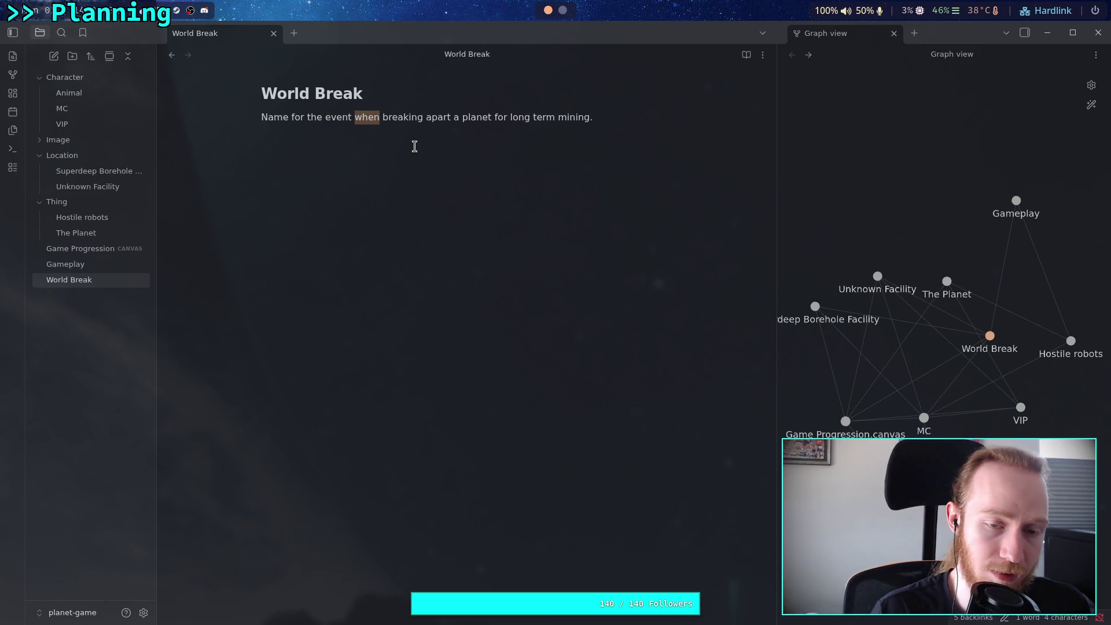
key("BackSpace")
key("BackSpace")
key("BackSpace")
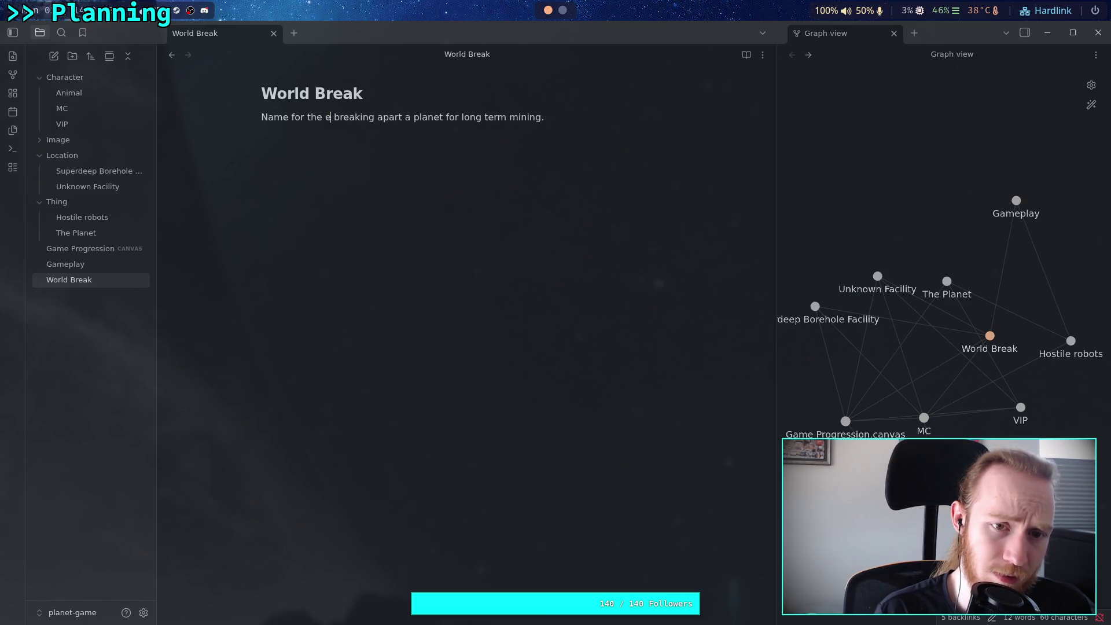
type("process of")
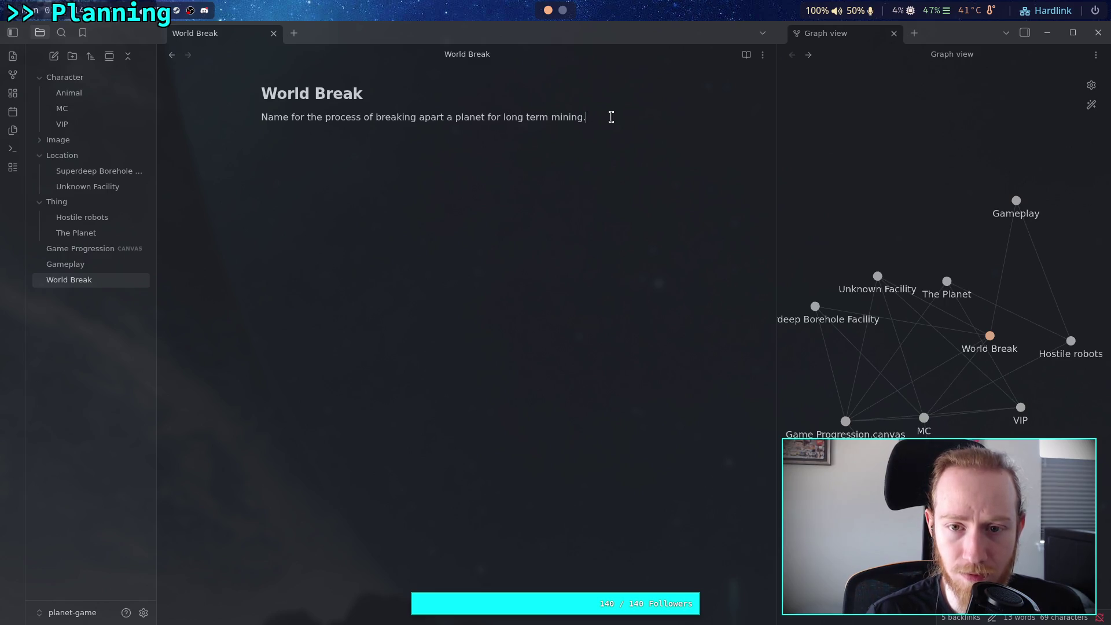
- Add "Meant to fully extract rare metals and minerals only found on rocky planets…" noting it's a historic first
left_click(593, 122)
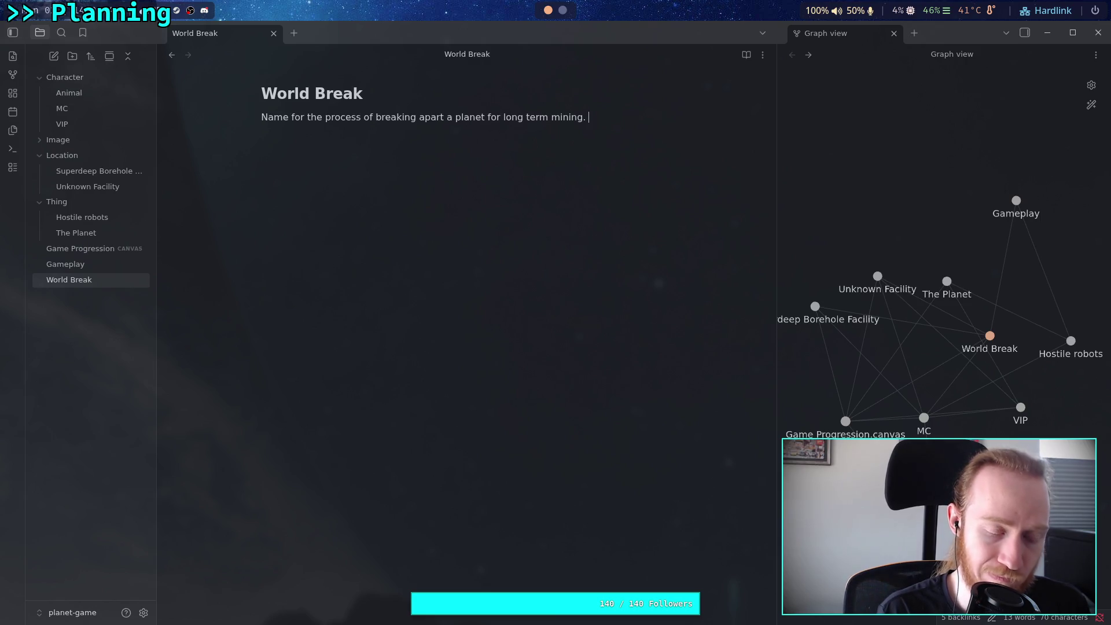
type("Meant to ")
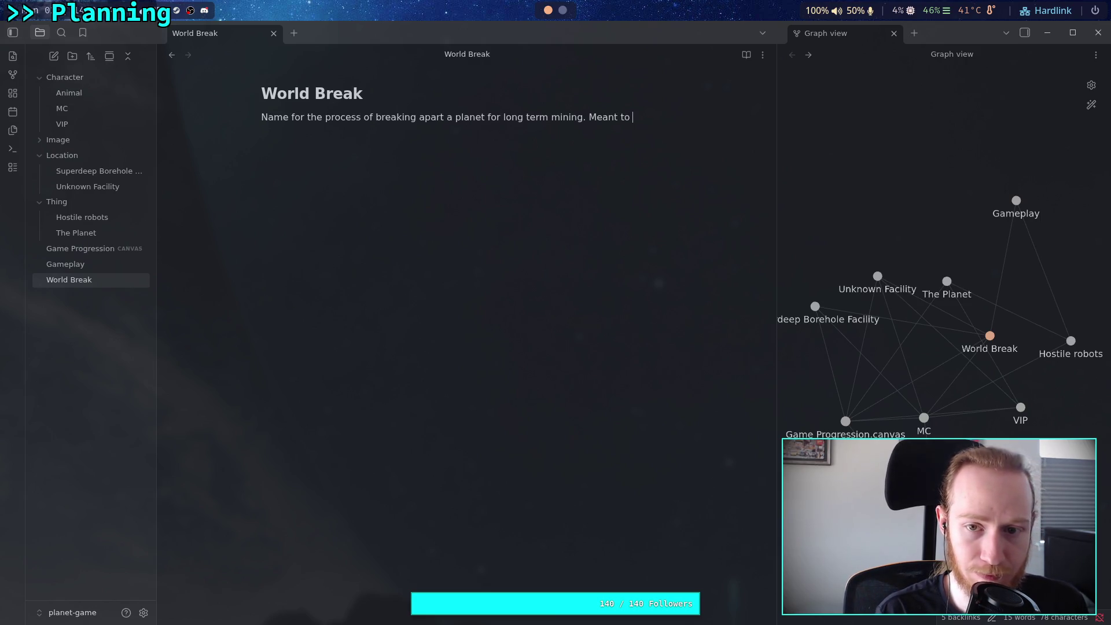
type("fully ex")
key("BackSpace")
type("xtract rare ")
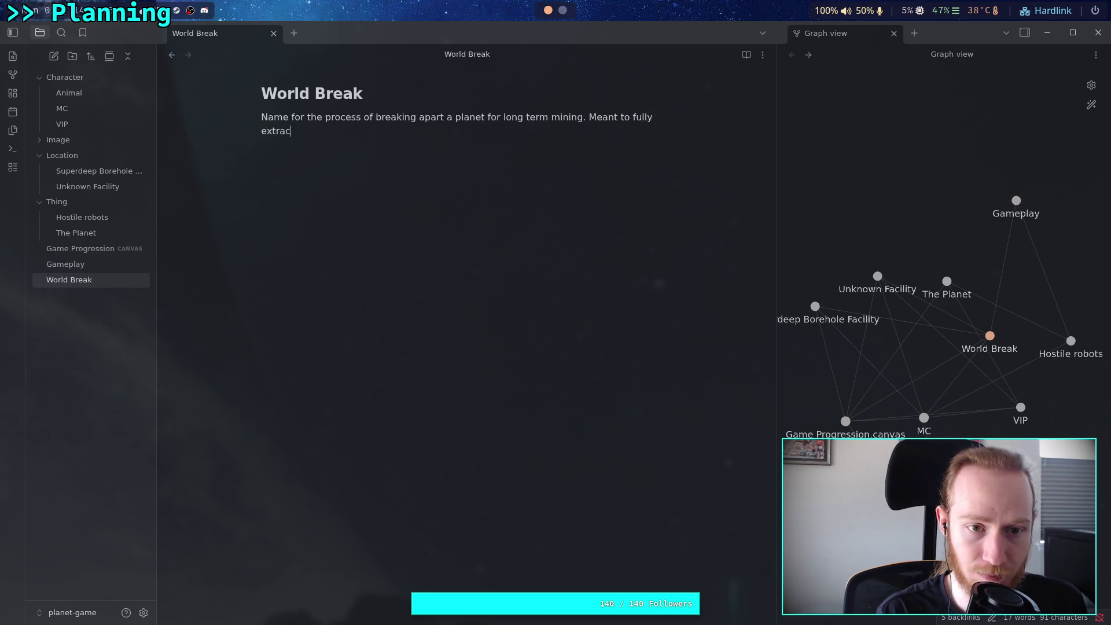
type("m")
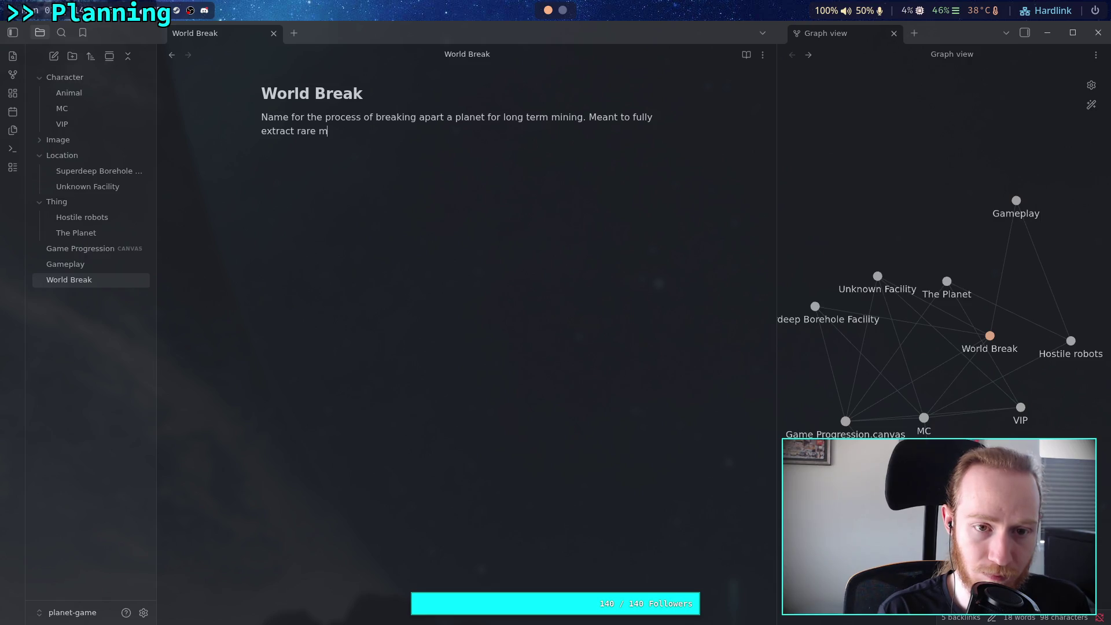
type("etals and mine")
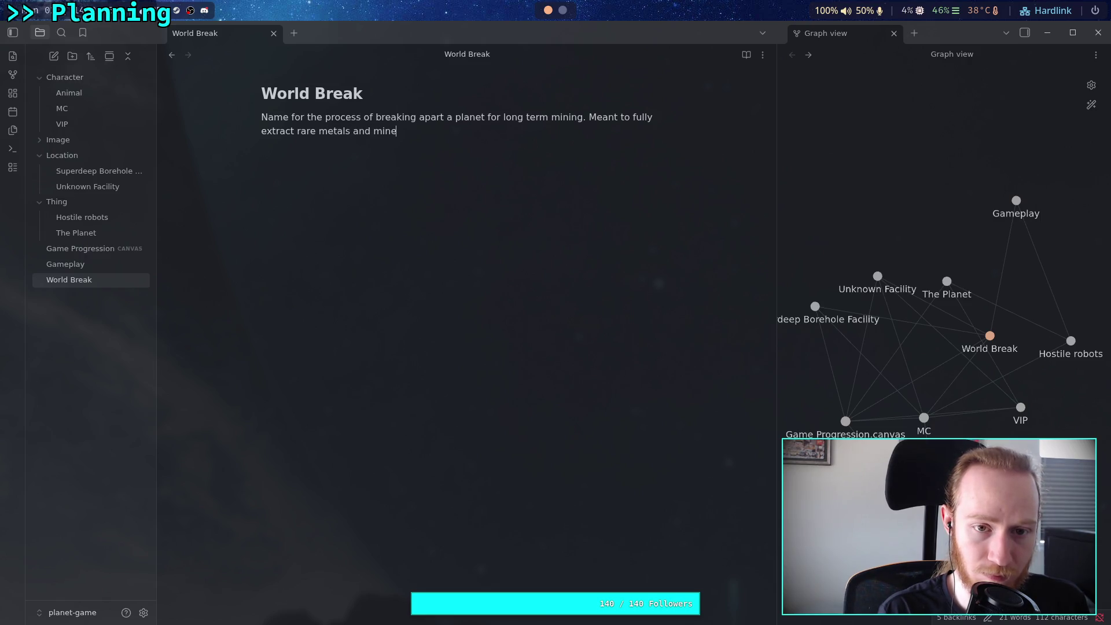
type("rals only f")
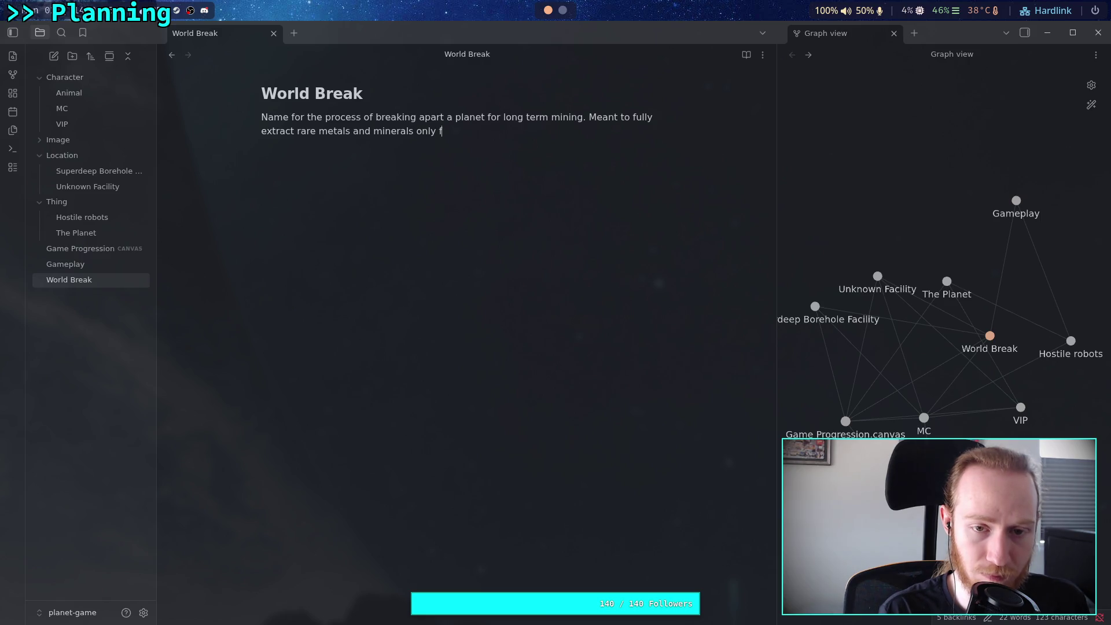
type("ound on planets")
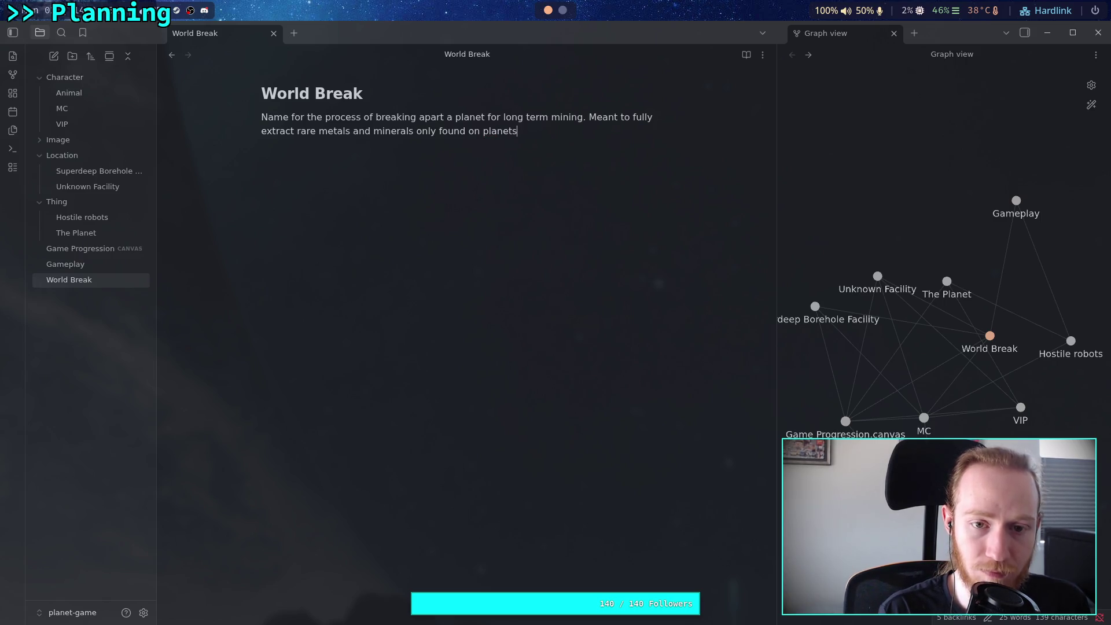
key("BackSpace")
key("BackSpace")
key("BackSpace")
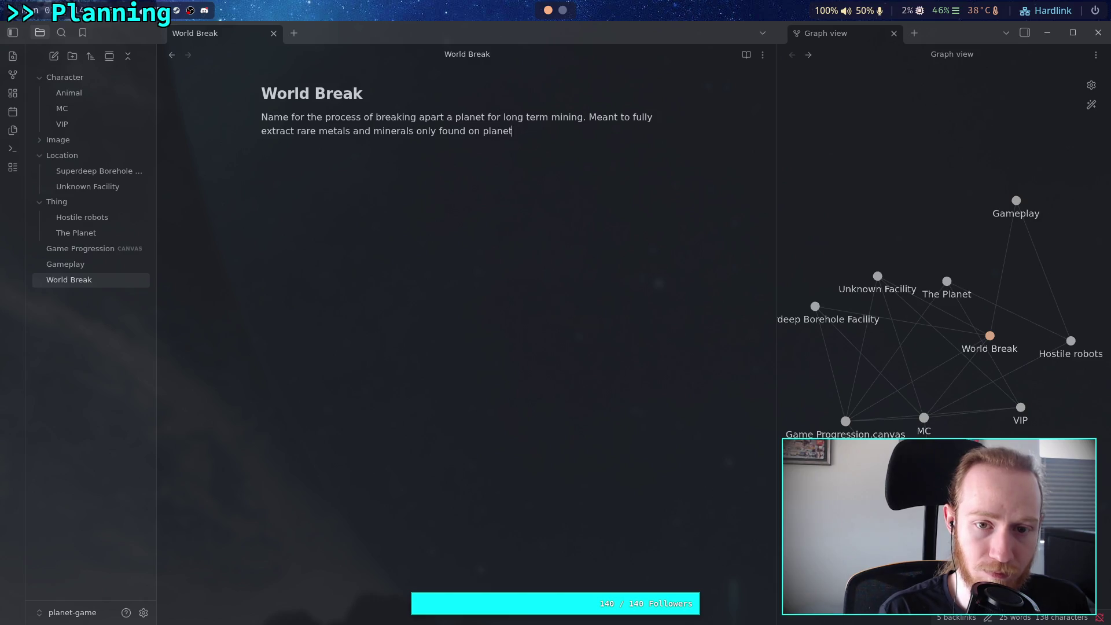
type("rocky p")
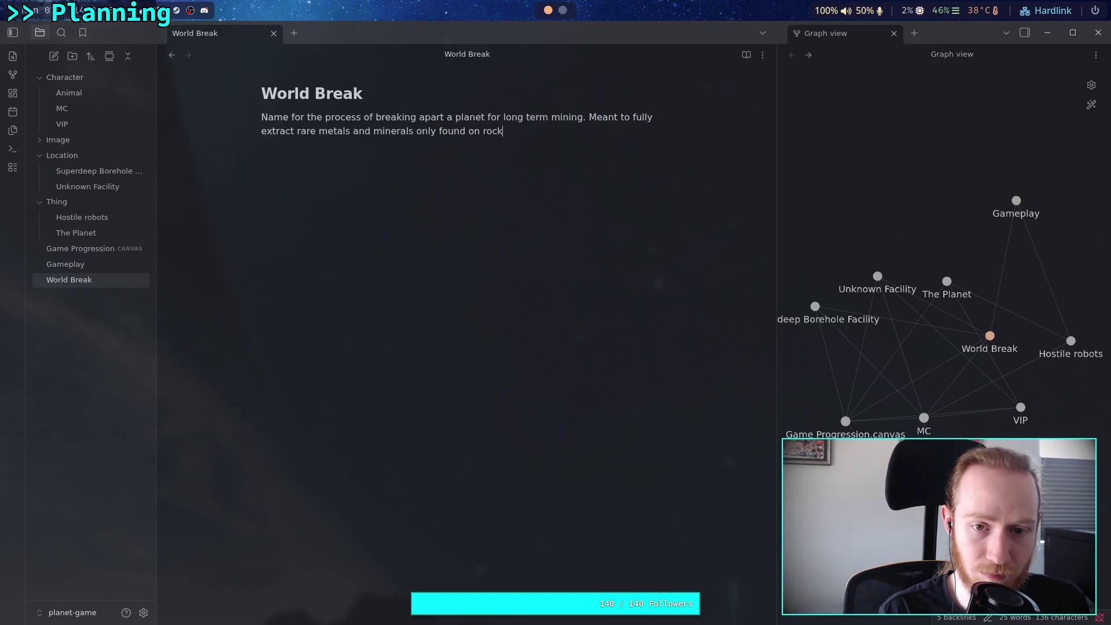
type("lanets")
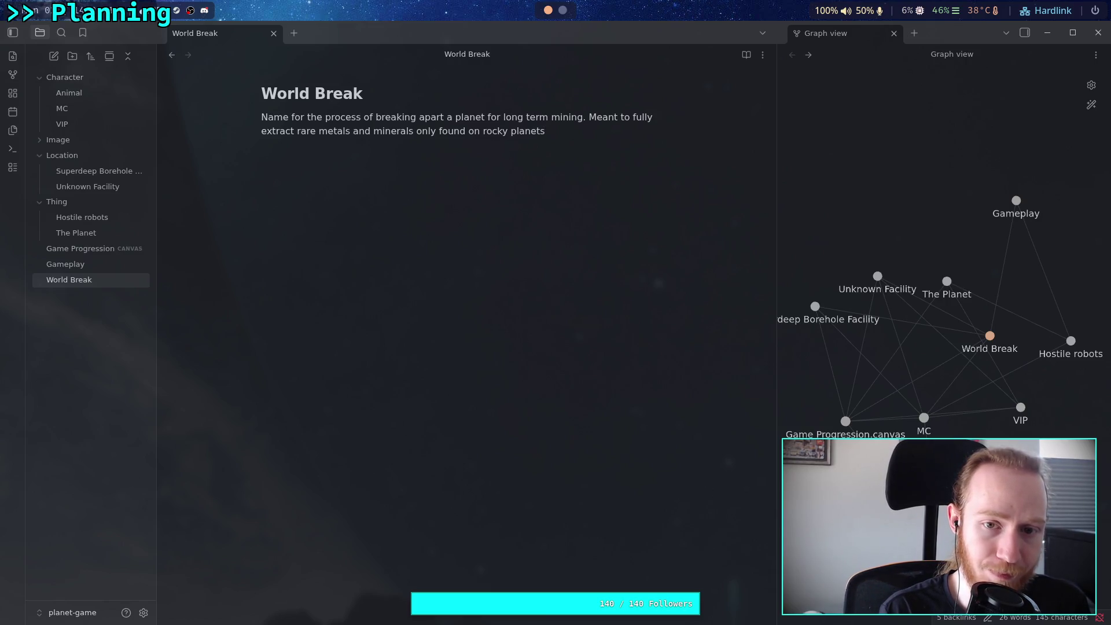
type(" with a ")
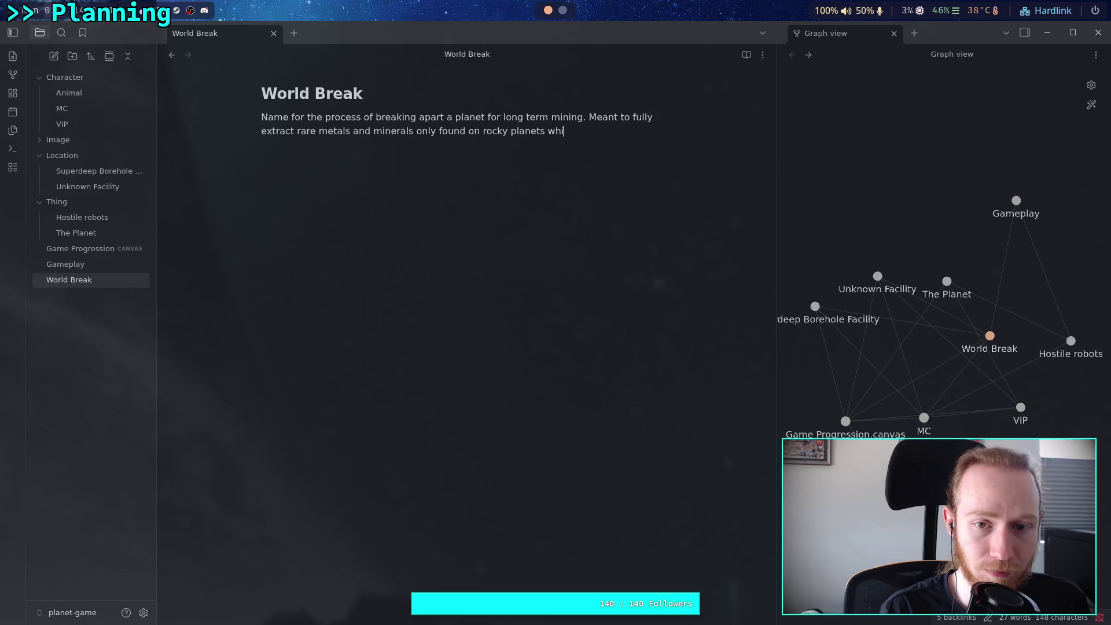
type("g")
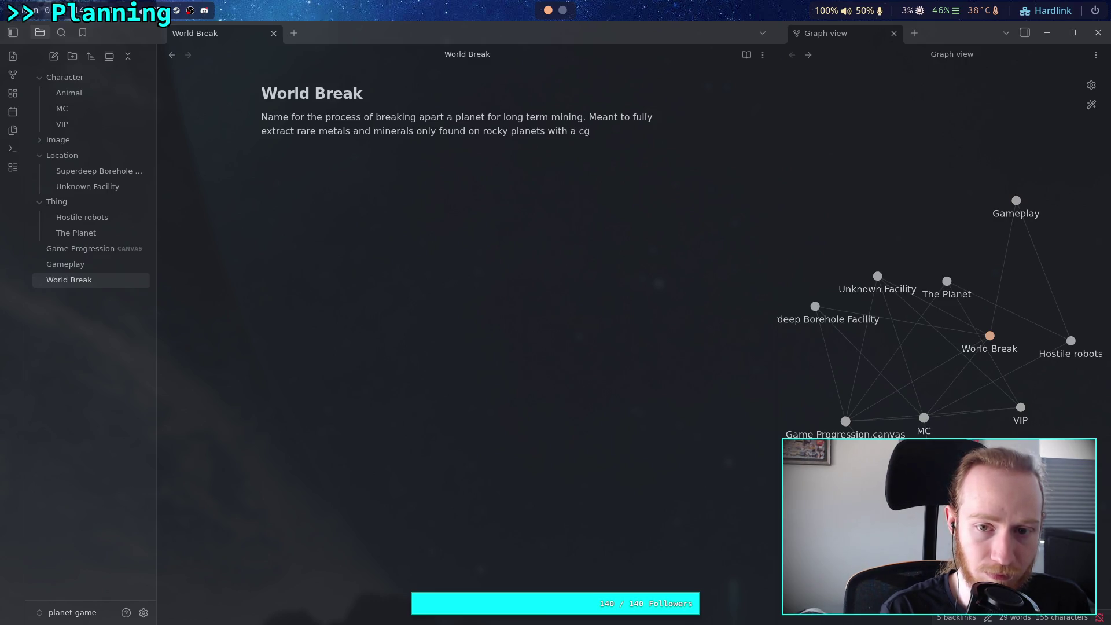
type("eolog")
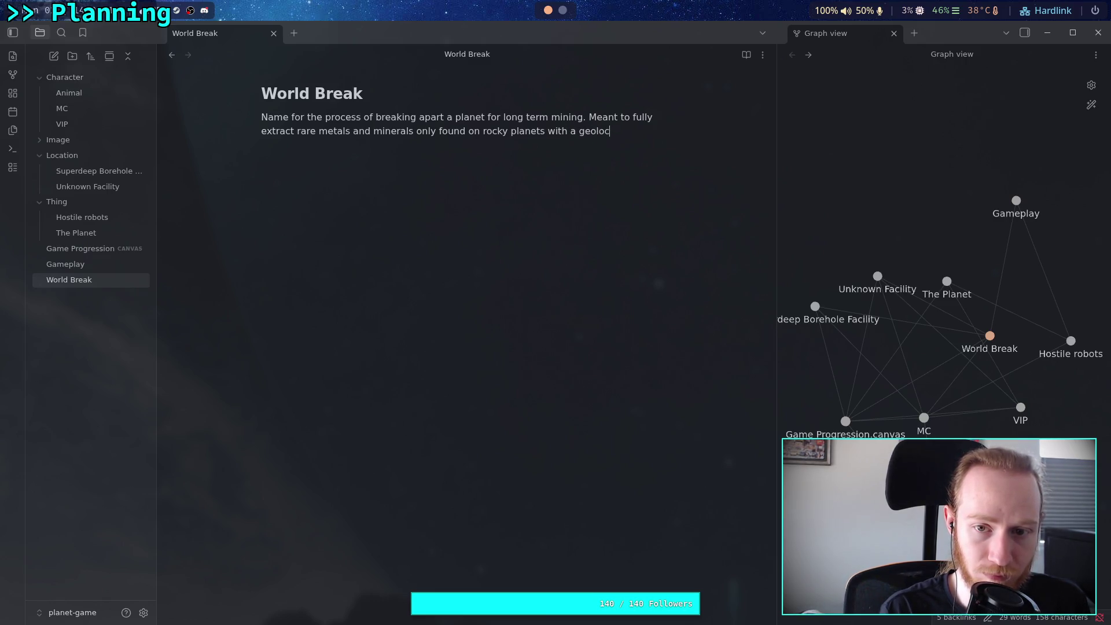
type("ical ")
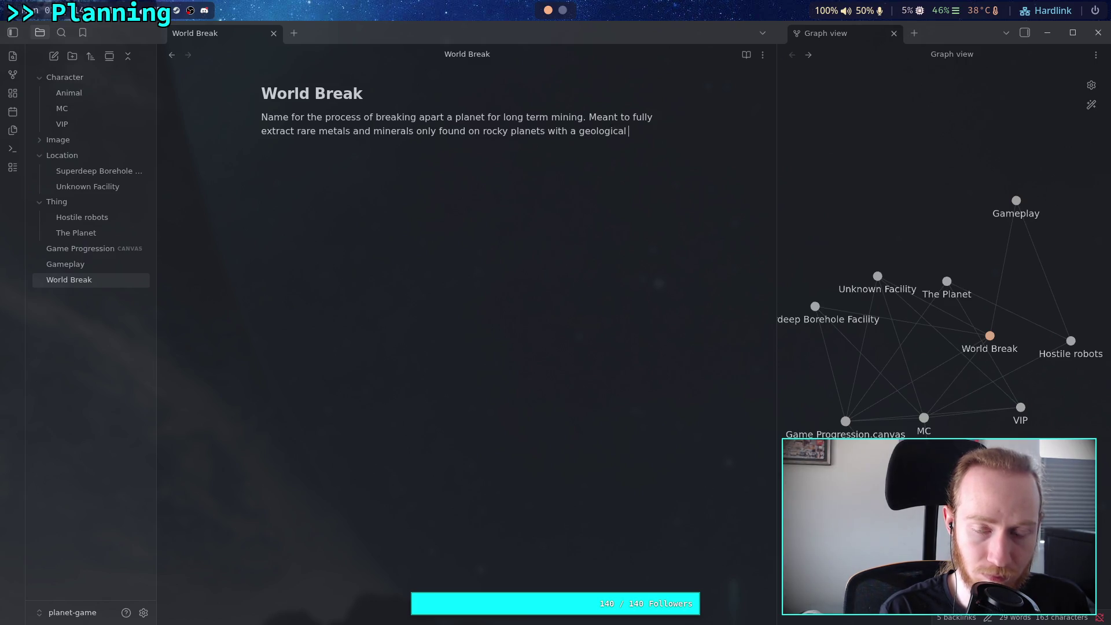
type("history")
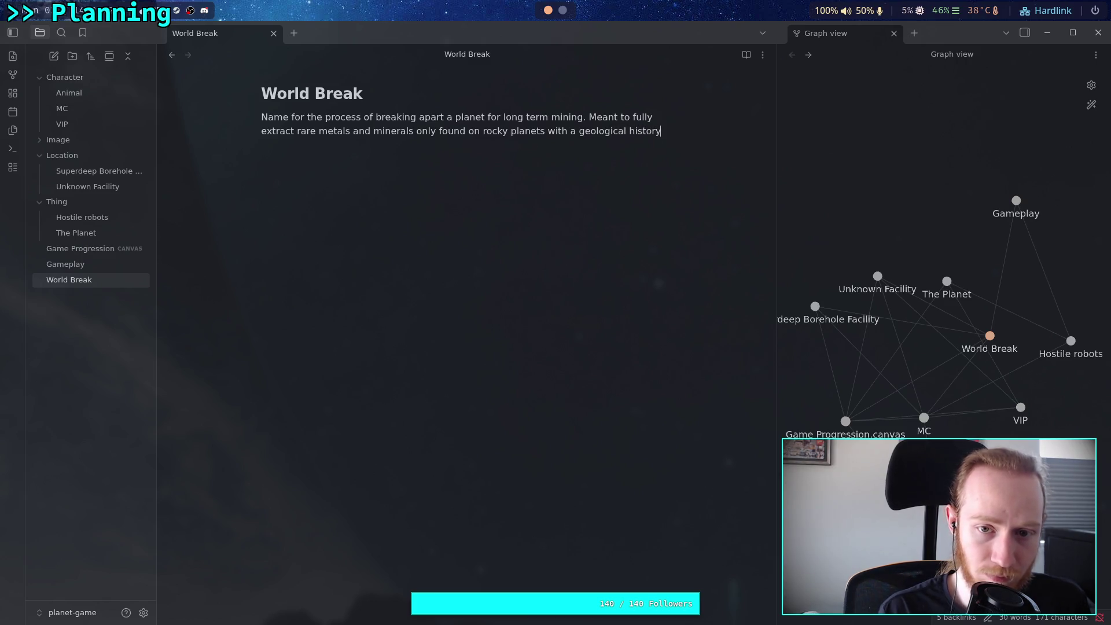
type("long ")
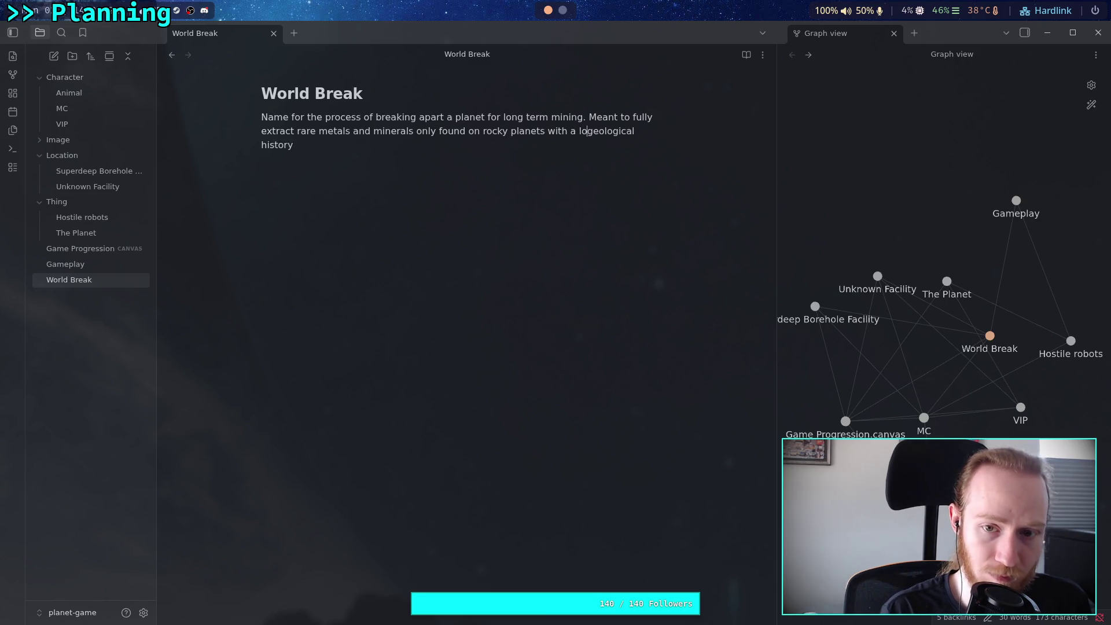
type(".")
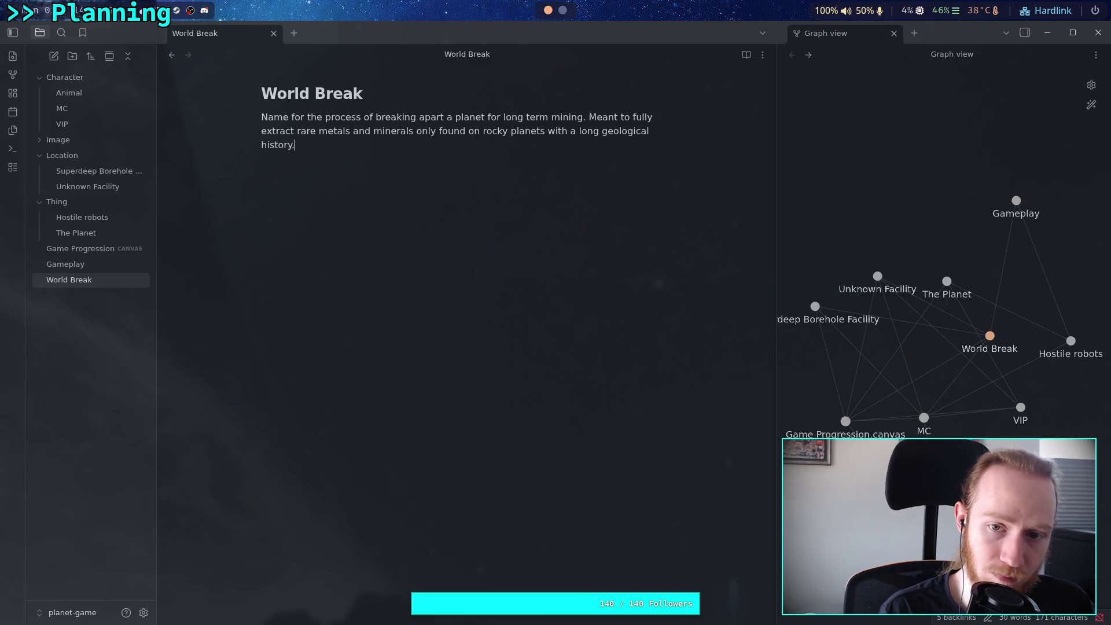
type(" This is the first time ")
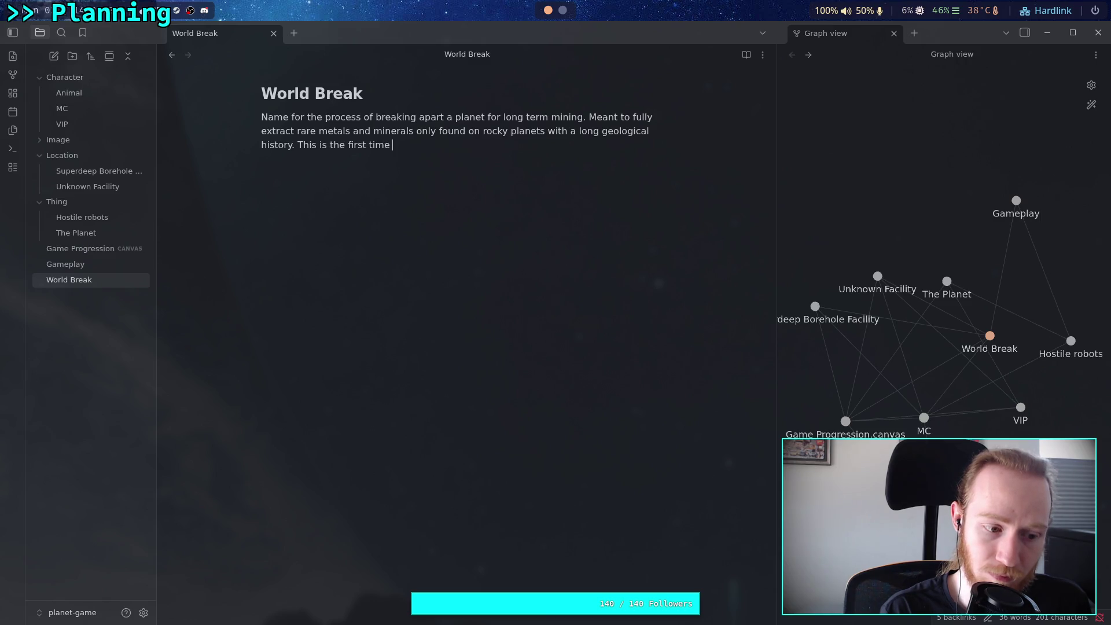
type("this ")
type("is happ")
type("ening")
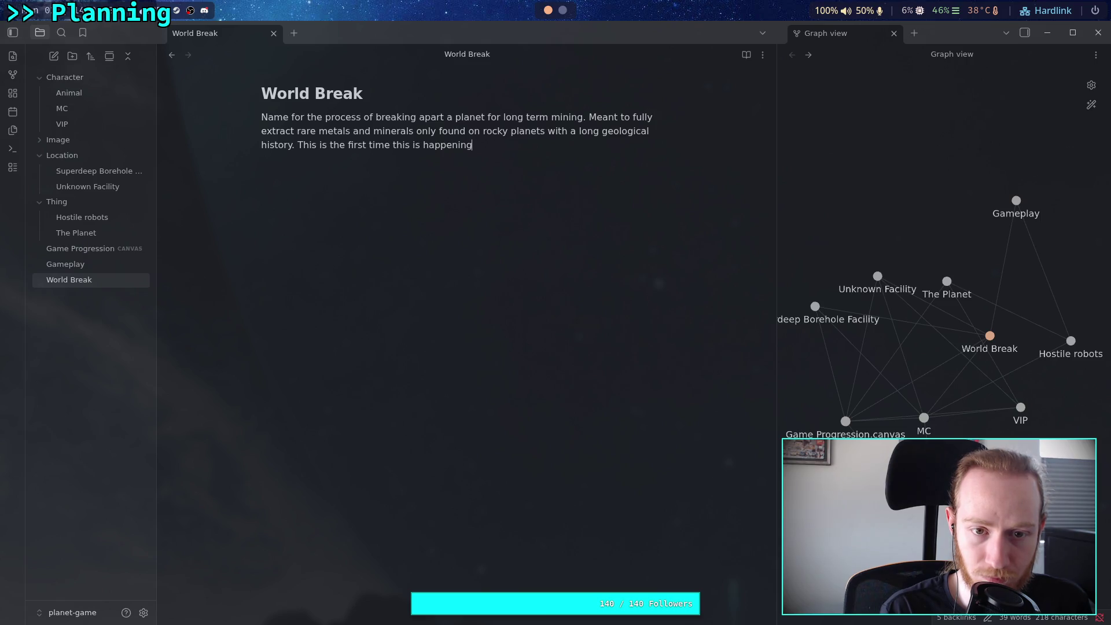
type(" in ")
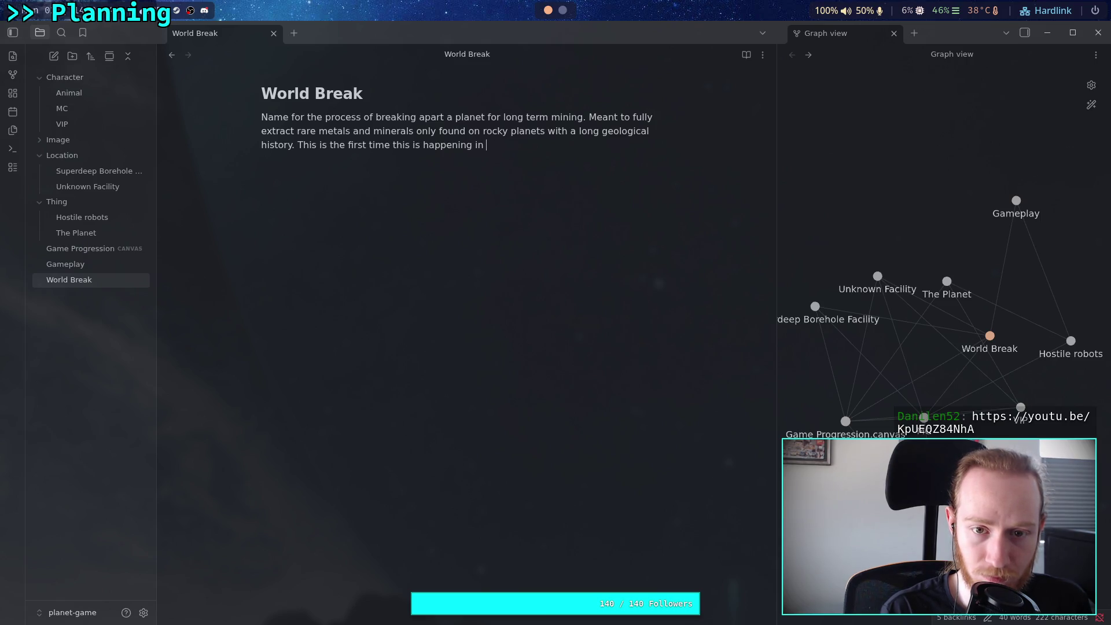
type("human history.")
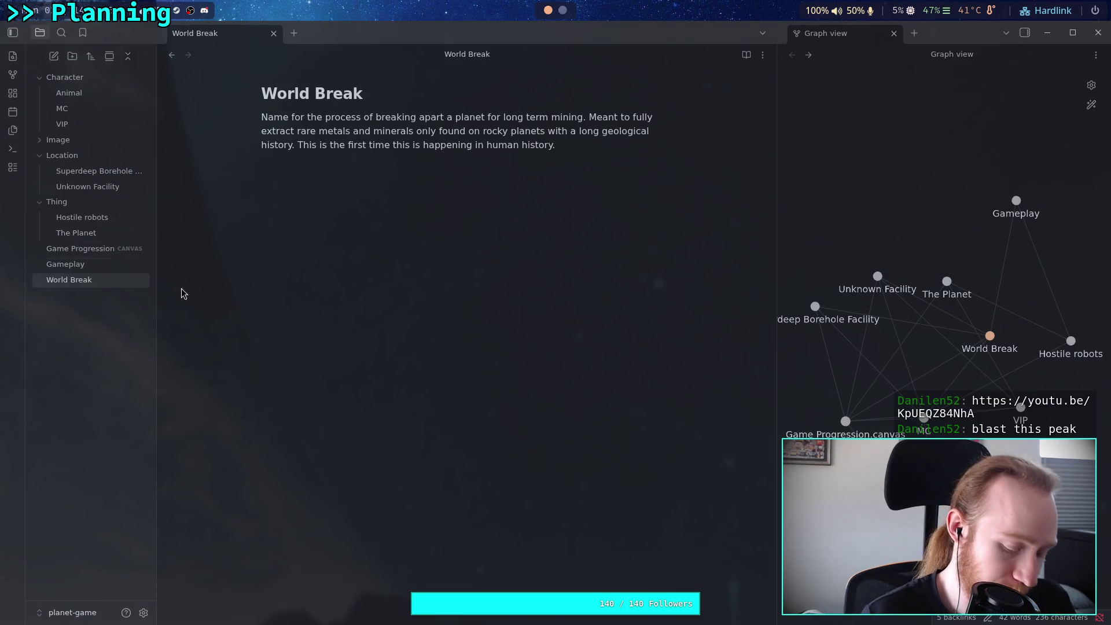
key("super+2")
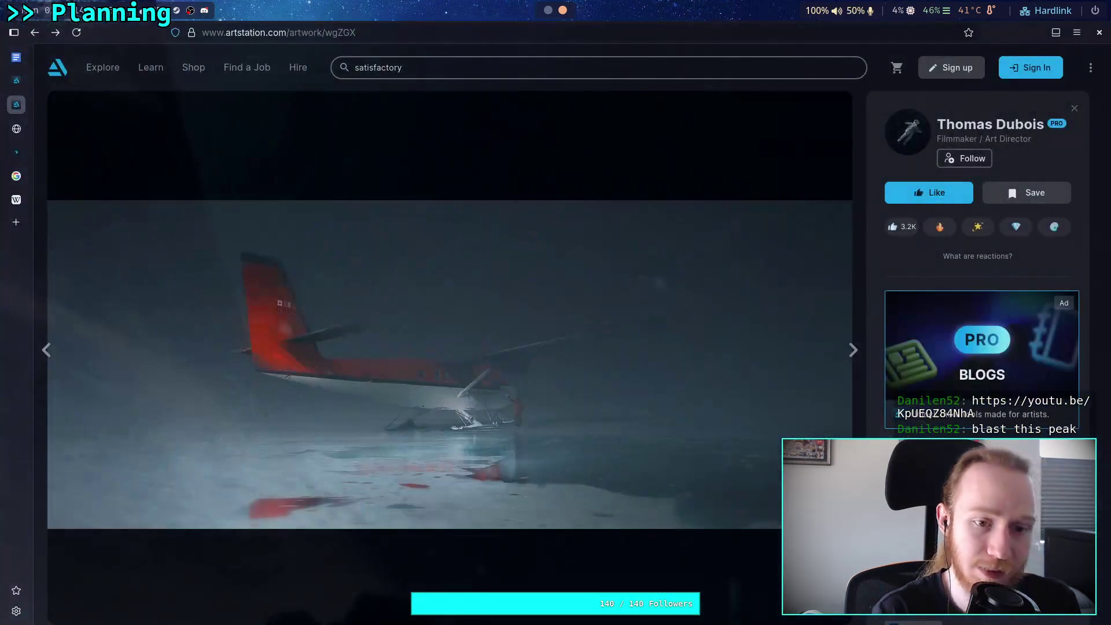
left_click(17, 224)
type("youtu.be/KpUEQZ84NhA")
key("Return")
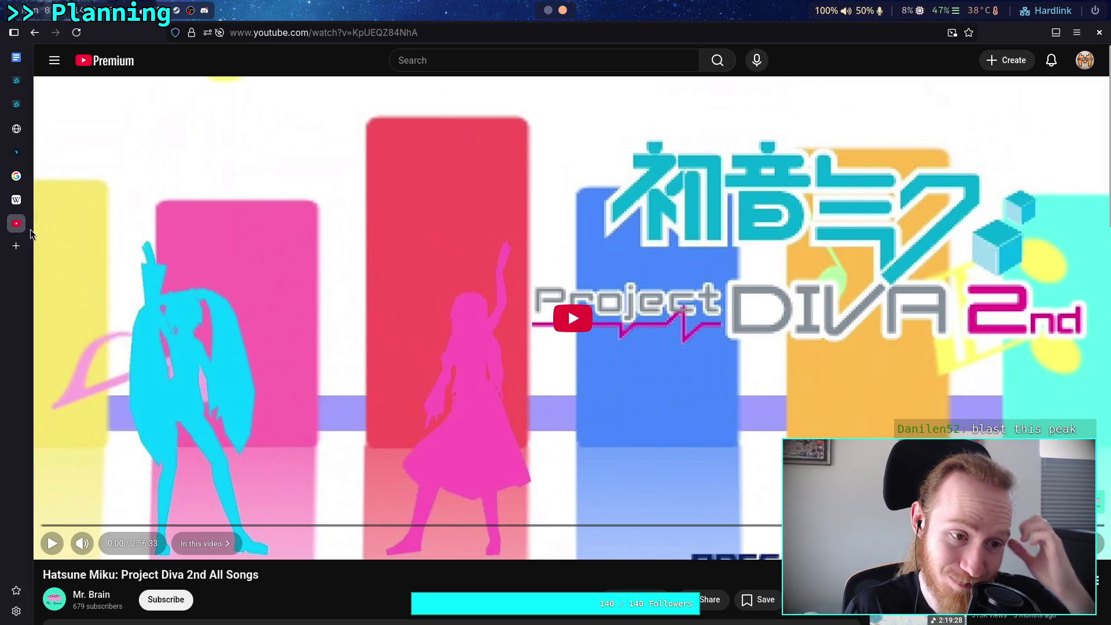
key("ctrl+w")
left_click(547, 10)
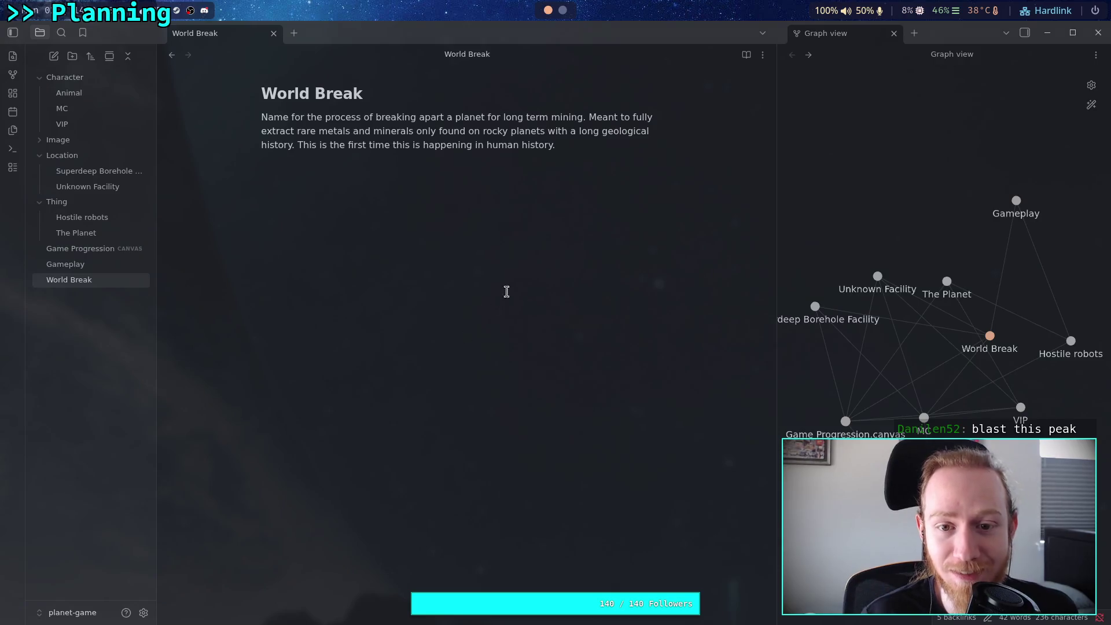
left_click(654, 210)
key("Return")
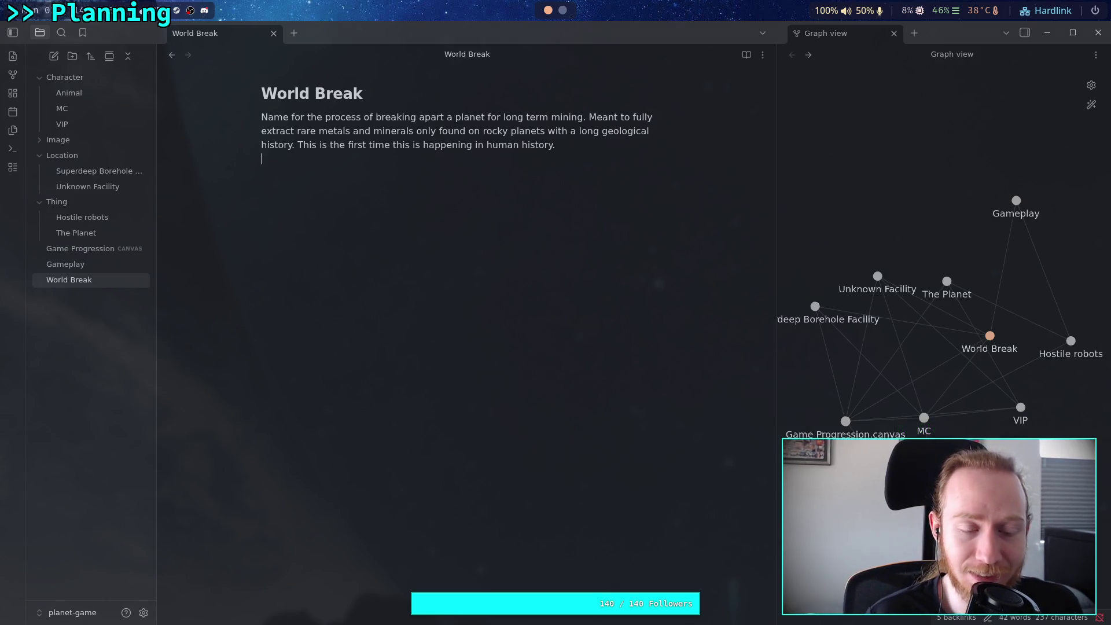
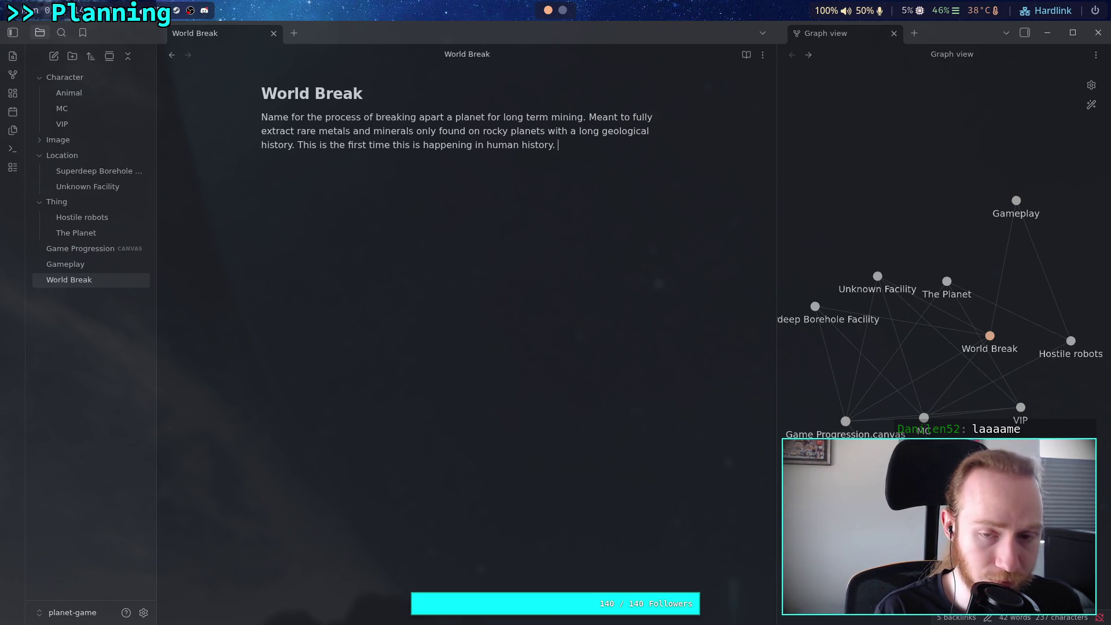
- End the World Break paragraph with 'This has been planned for decades to centuries.'
type("The planning for this has be")
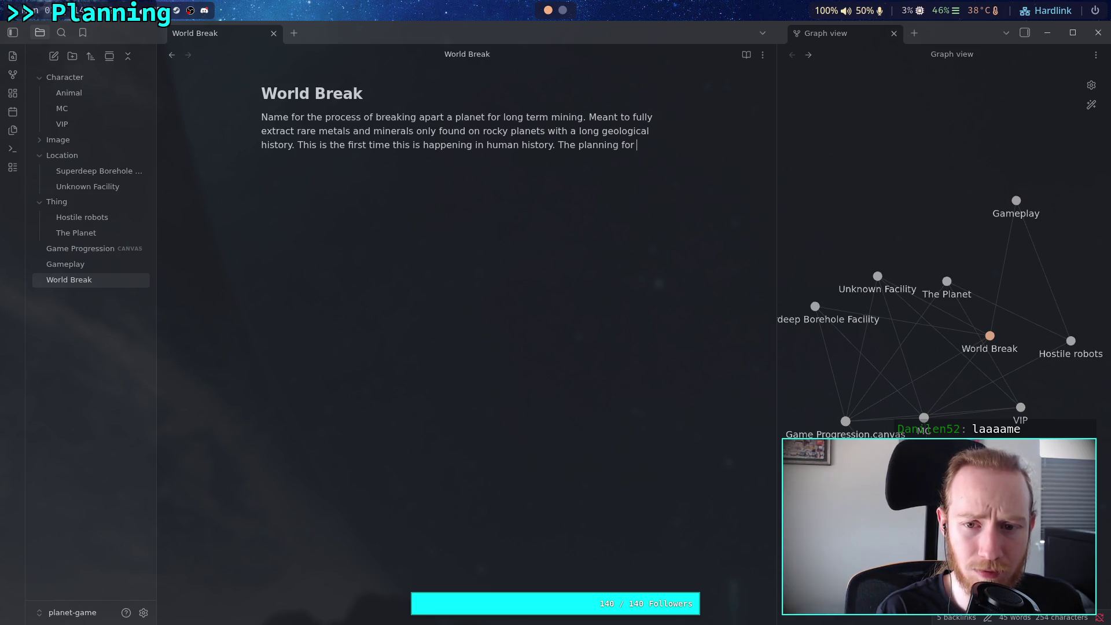
type("en ")
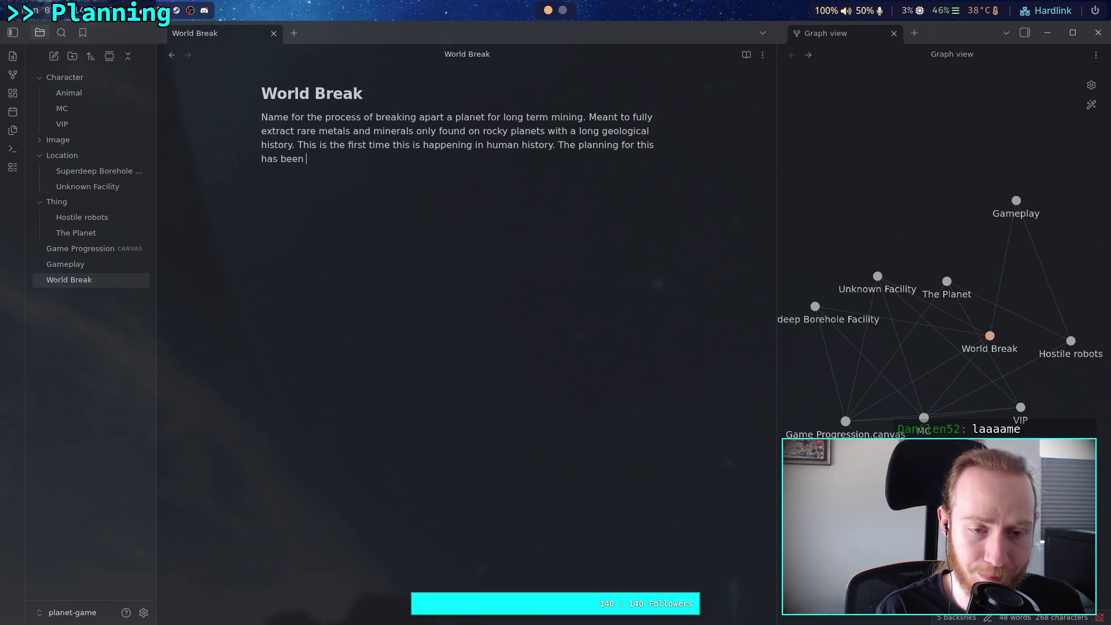
type("dec")
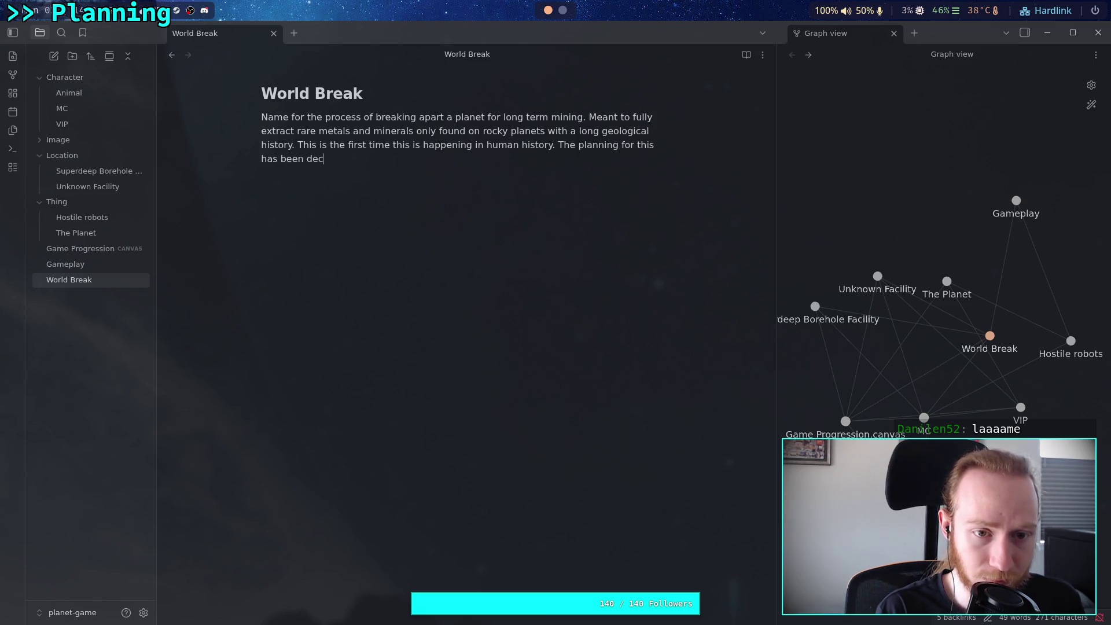
type("ades in")
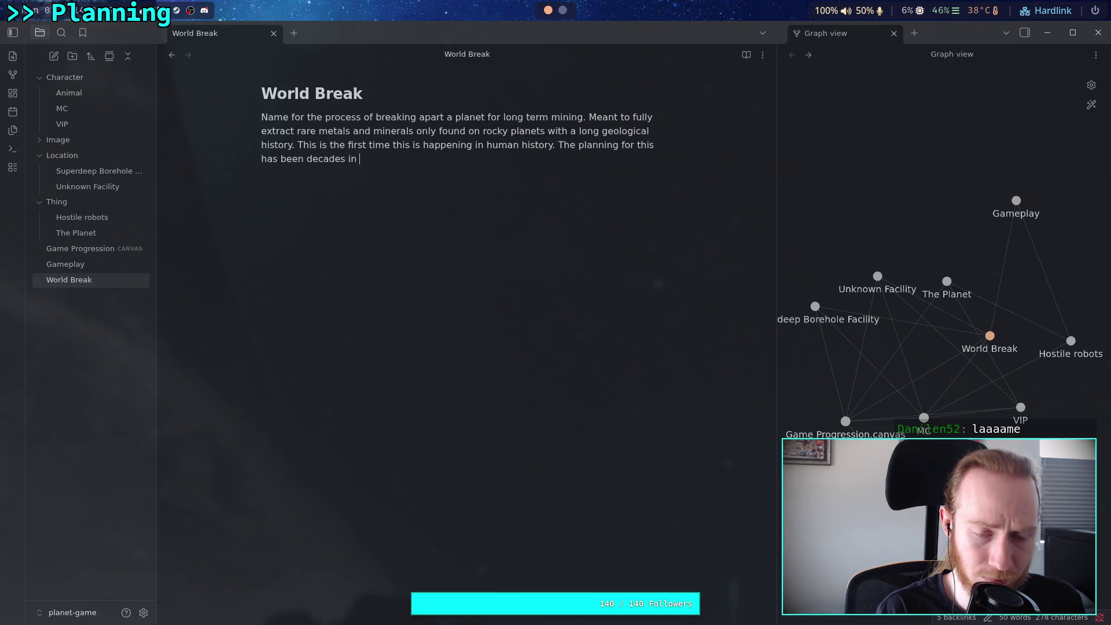
key("BackSpace")
key("BackSpace")
key("BackSpace")
key("BackSpace")
key("BackSpace")
key("BackSpace")
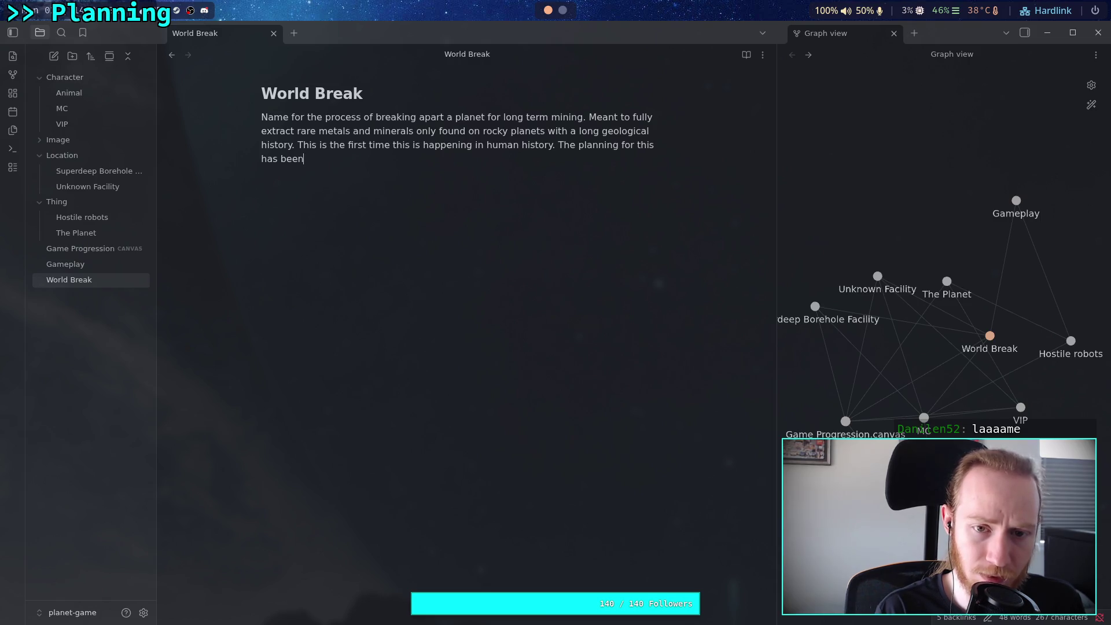
key("BackSpace")
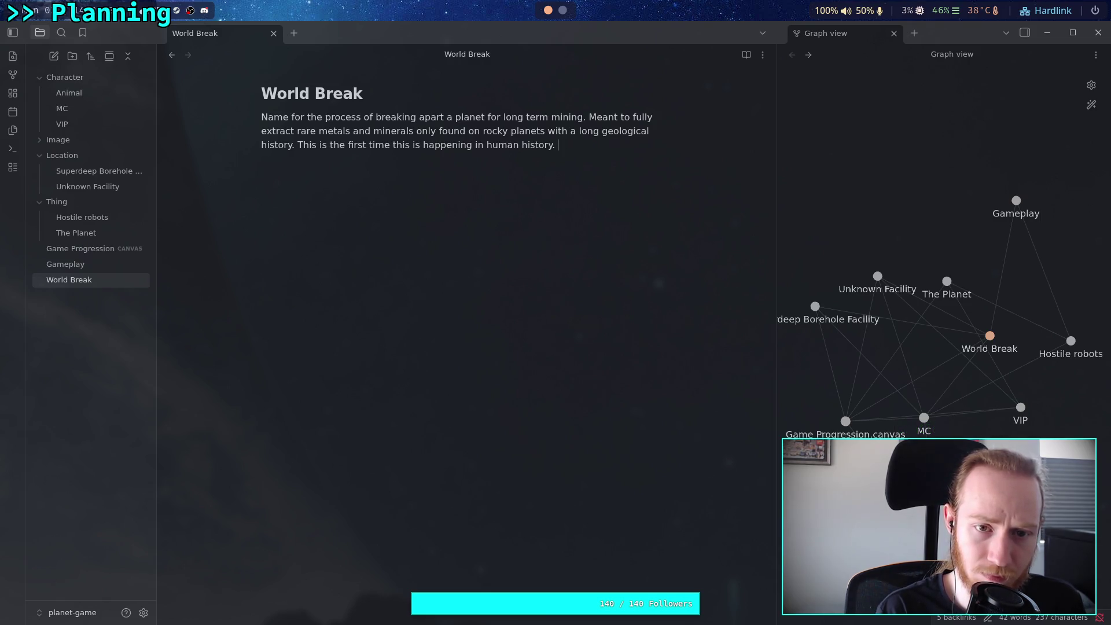
type("This ha")
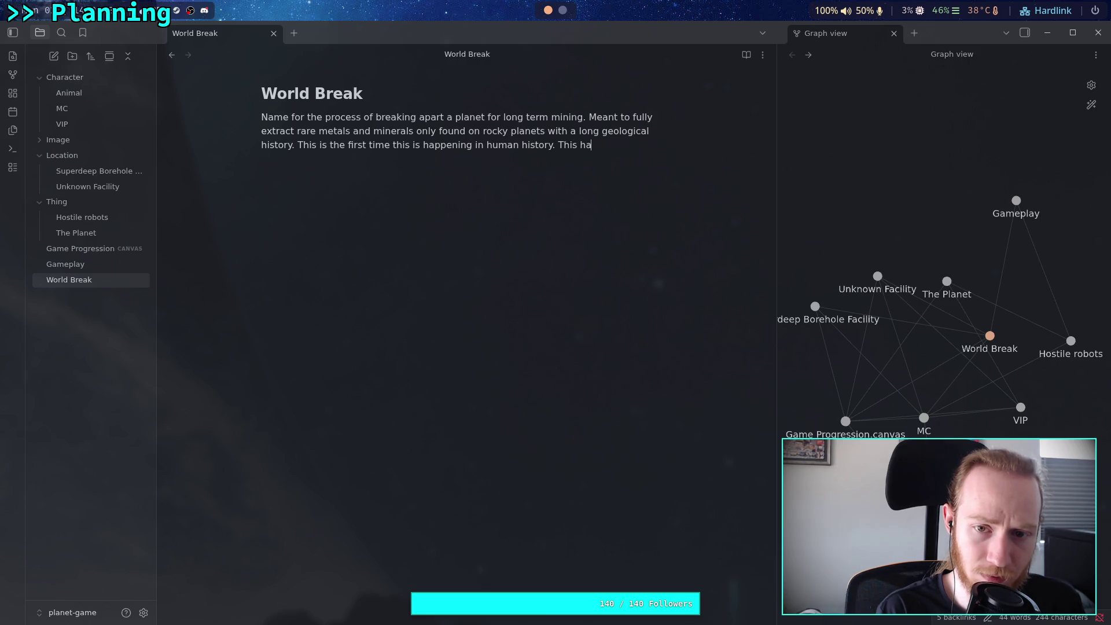
type("s been planned for decades ")
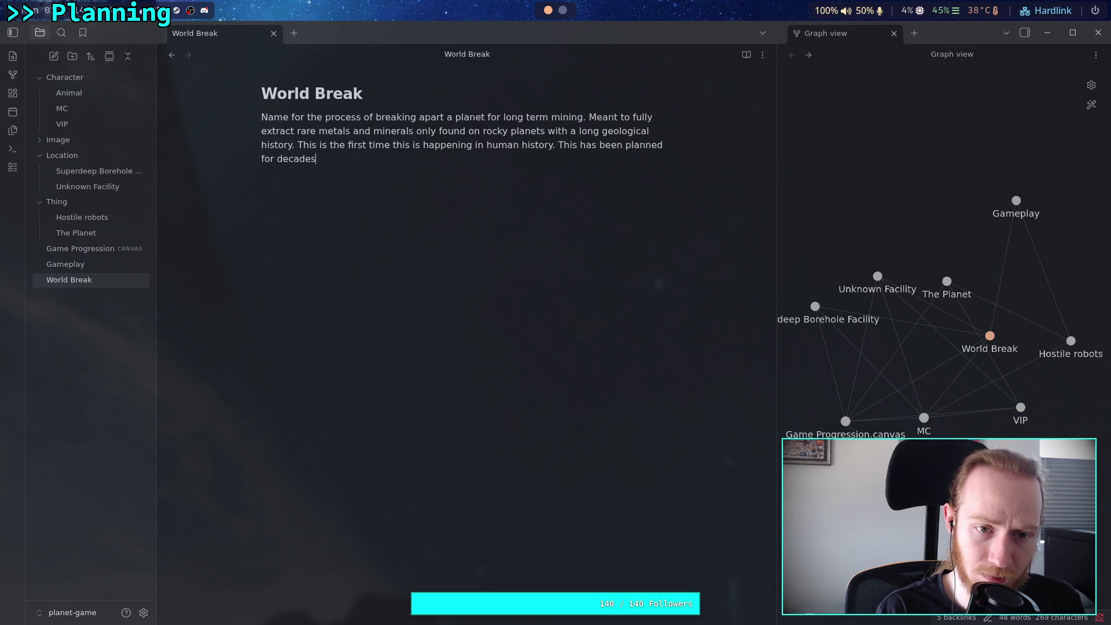
type("o")
key("BackSpace")
key("BackSpace")
key("BackSpace")
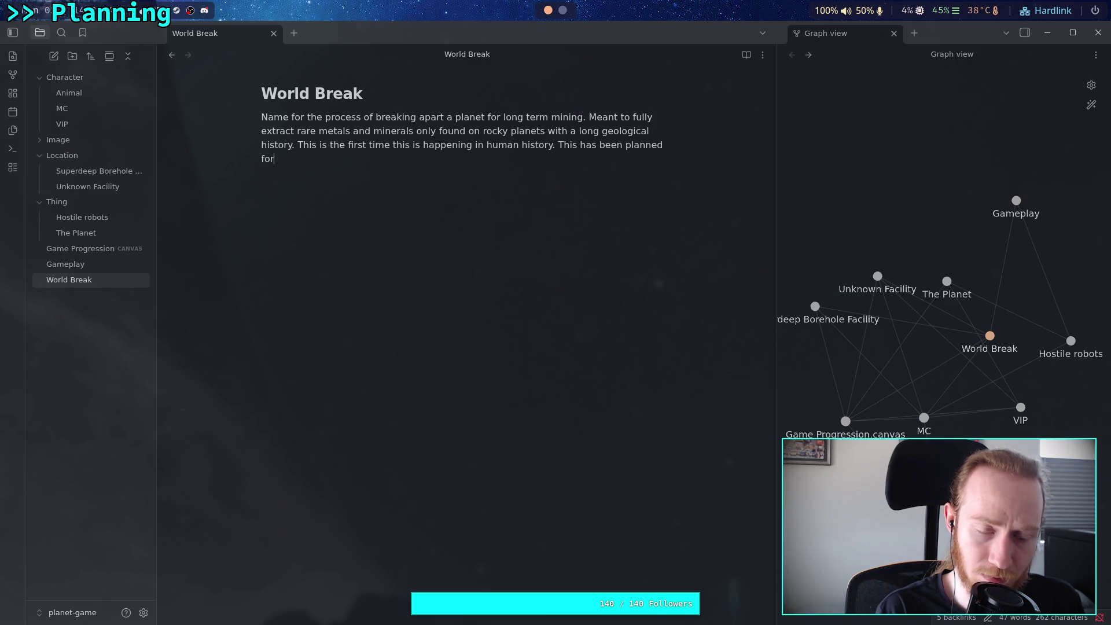
type(" decade")
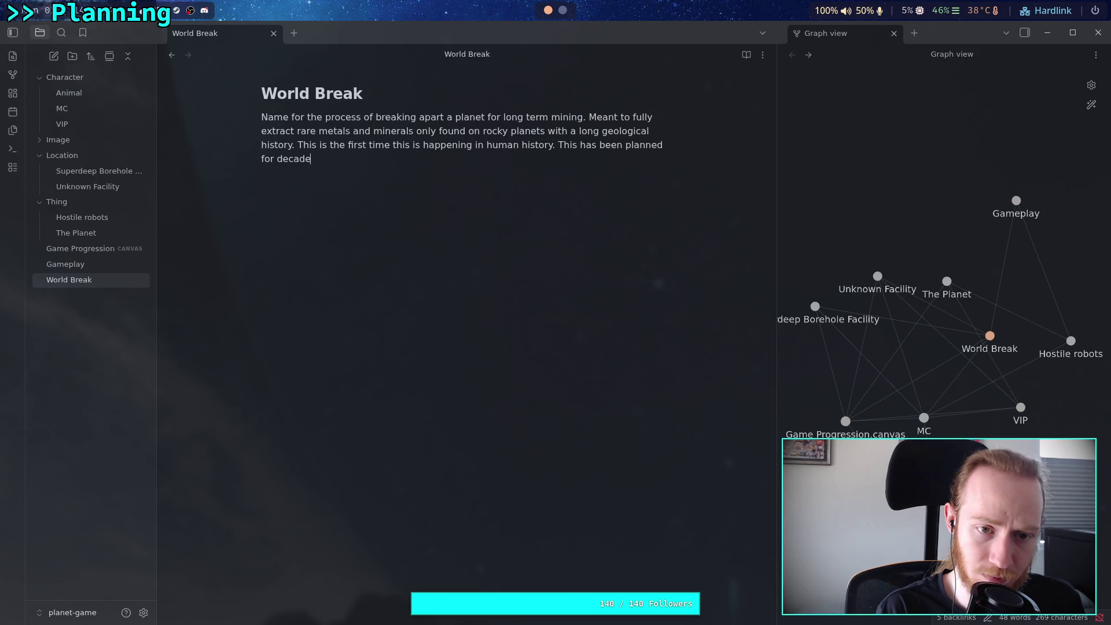
type("s to c")
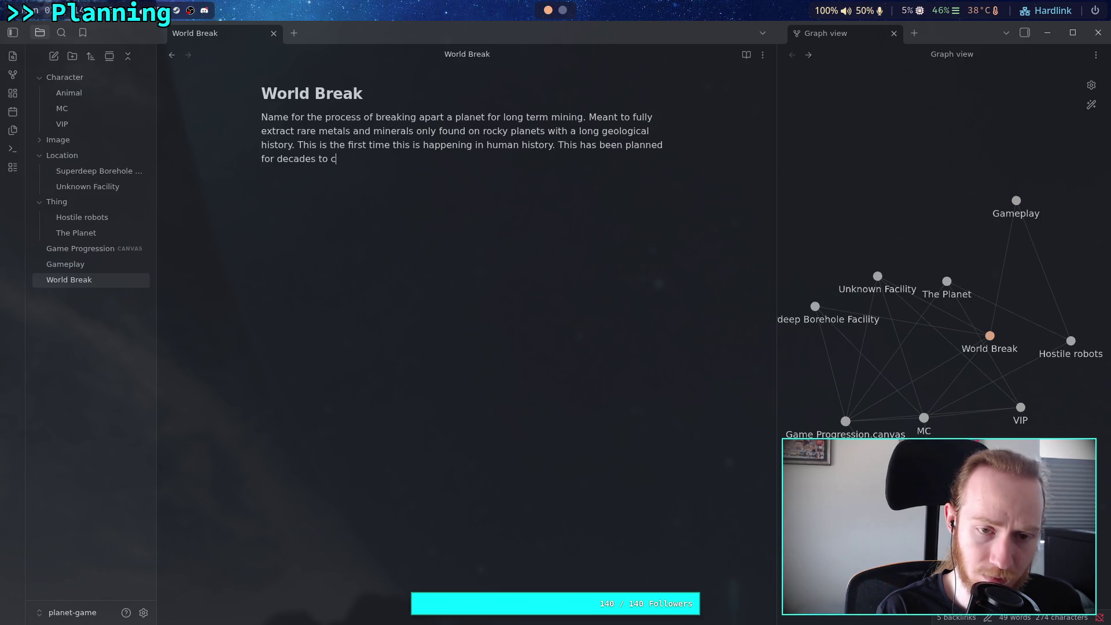
type("enturies")
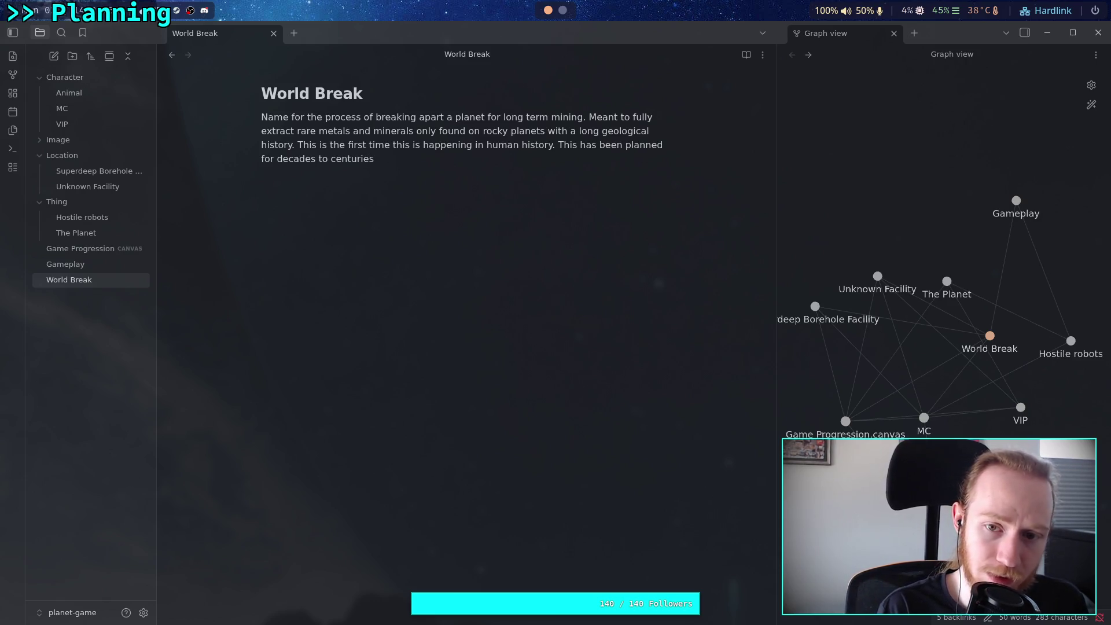
type(". The")
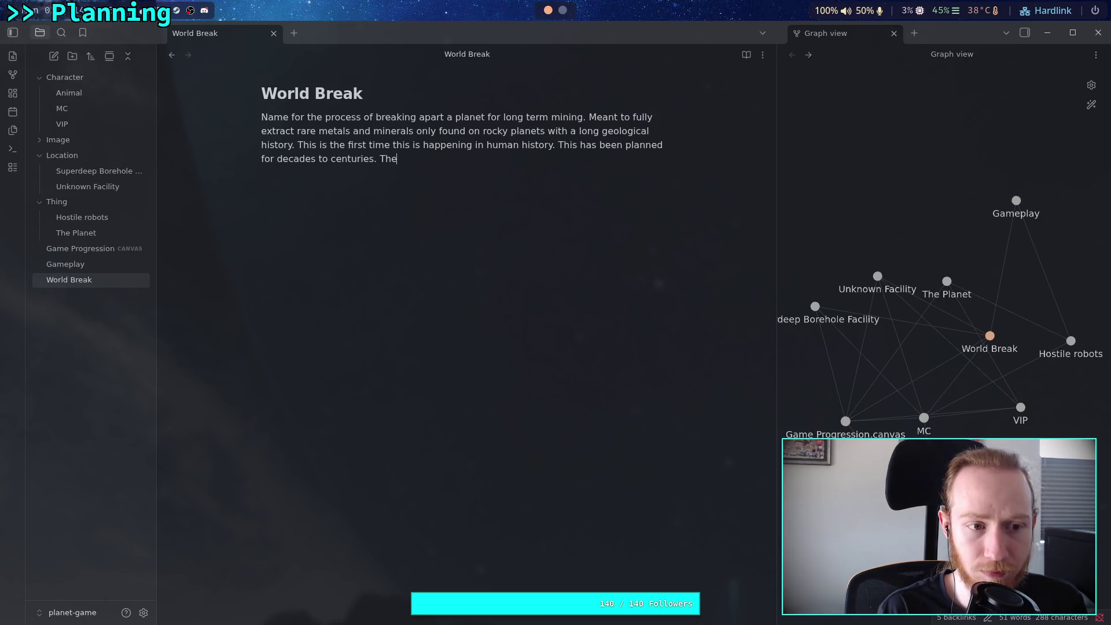
key("BackSpace")
key("BackSpace")
key("BackSpace")
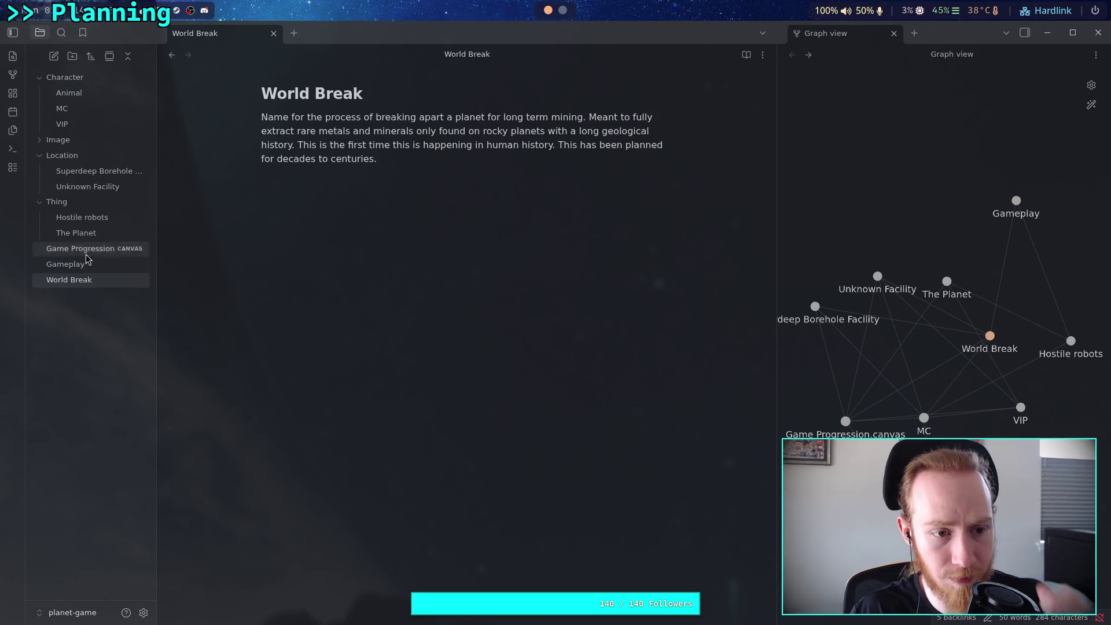
left_click(76, 231)
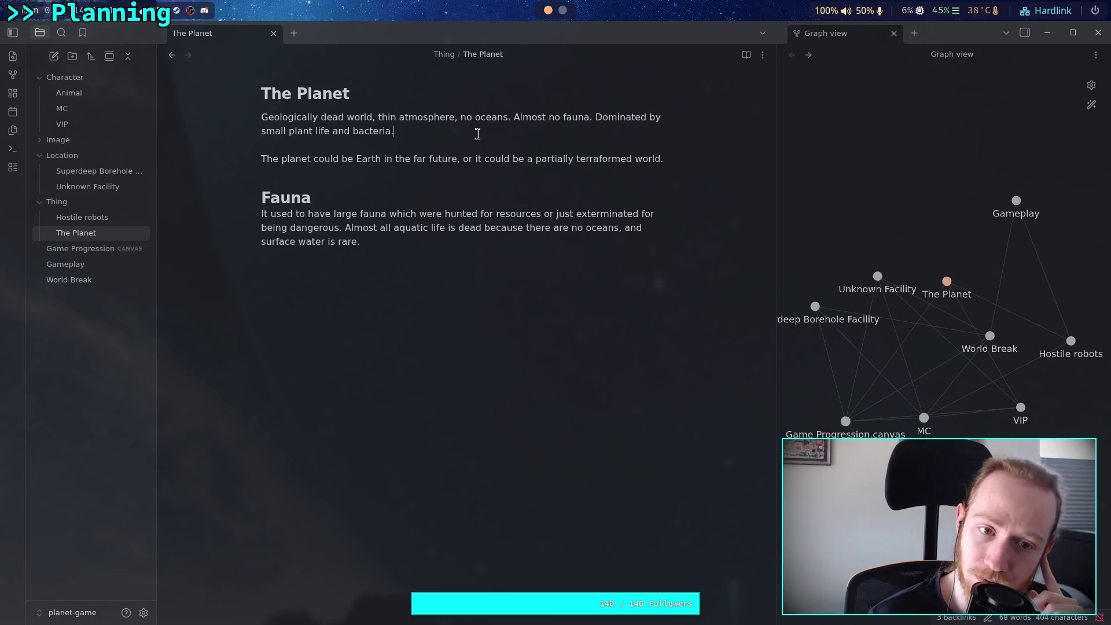
- Insert a blank line below the terraformed-world paragraph, above the Fauna heading
left_click(400, 175)
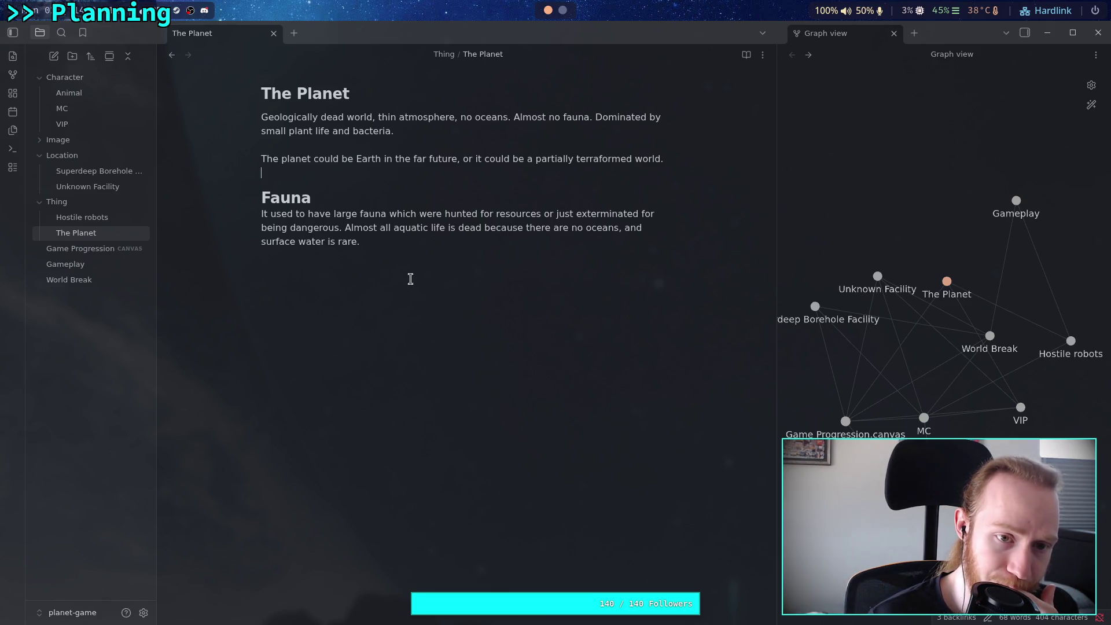
left_click(349, 173)
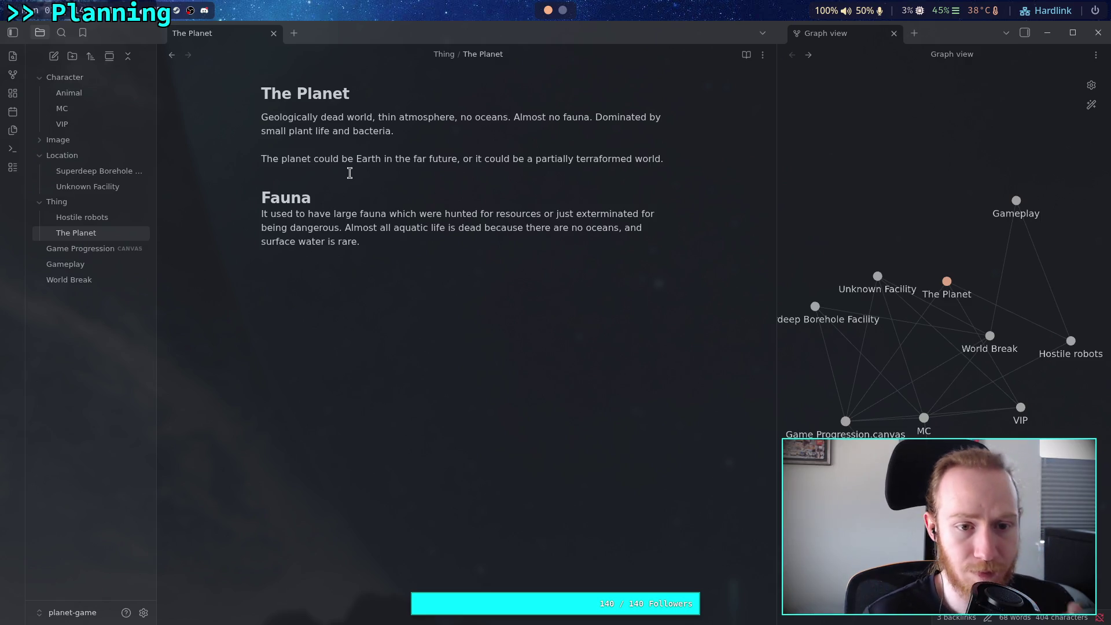
key("Return")
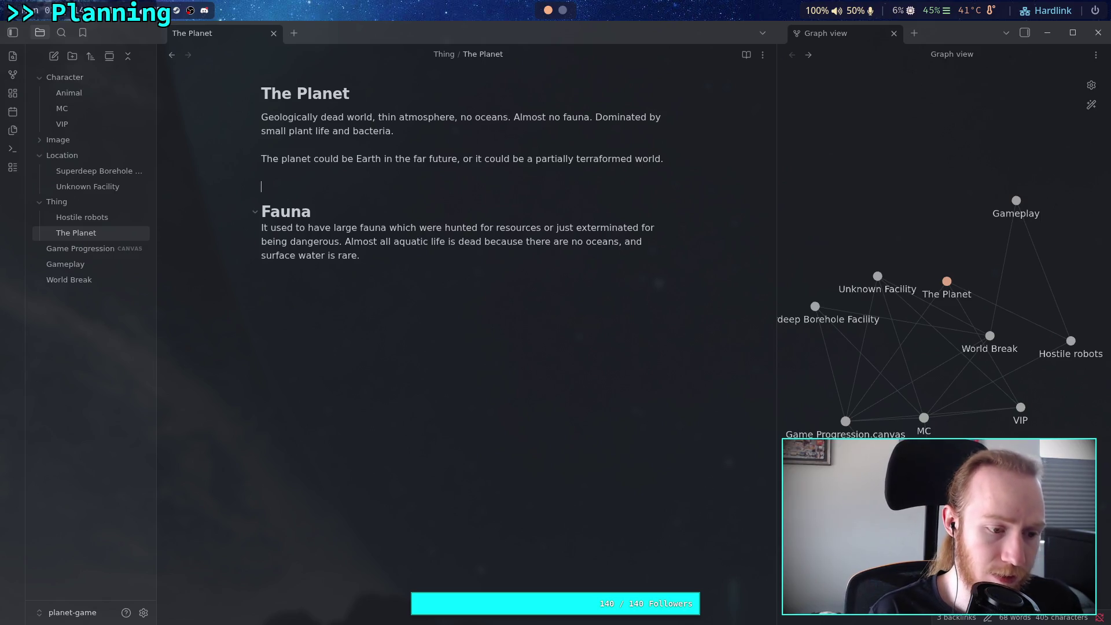
- Add a '# Geology' heading with blank lines above the Fauna section
type("# Ge")
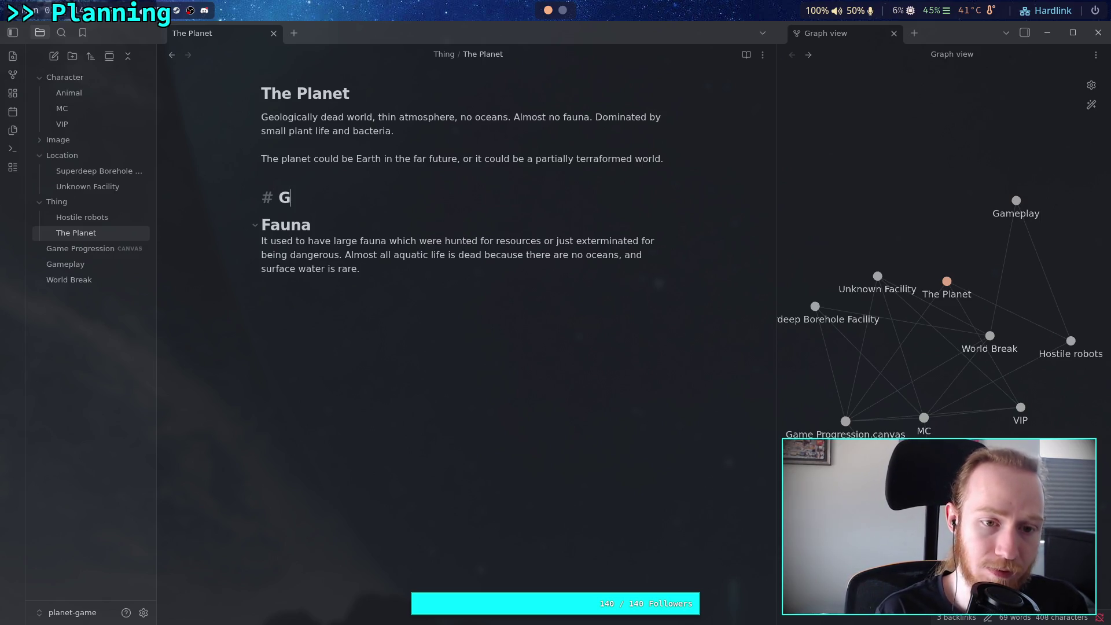
type("ology")
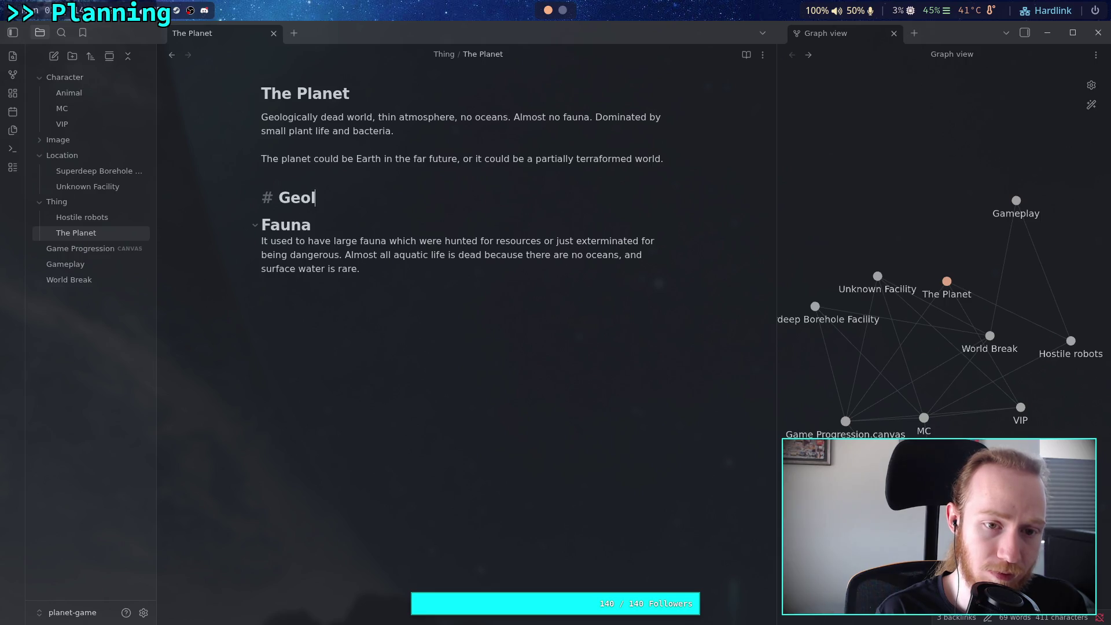
key("Return")
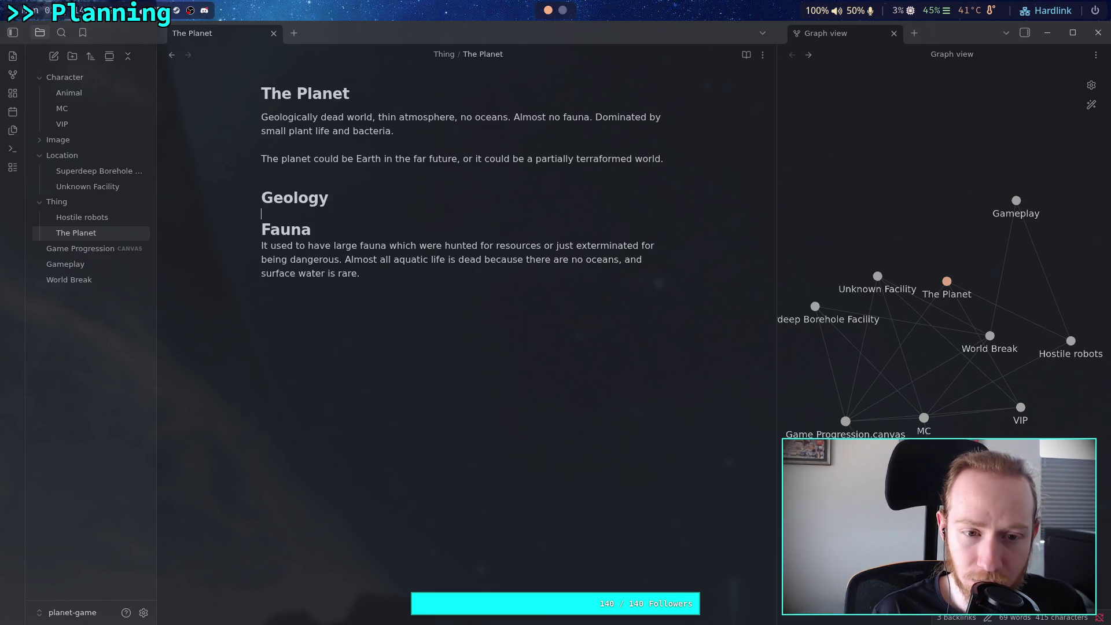
key("Return")
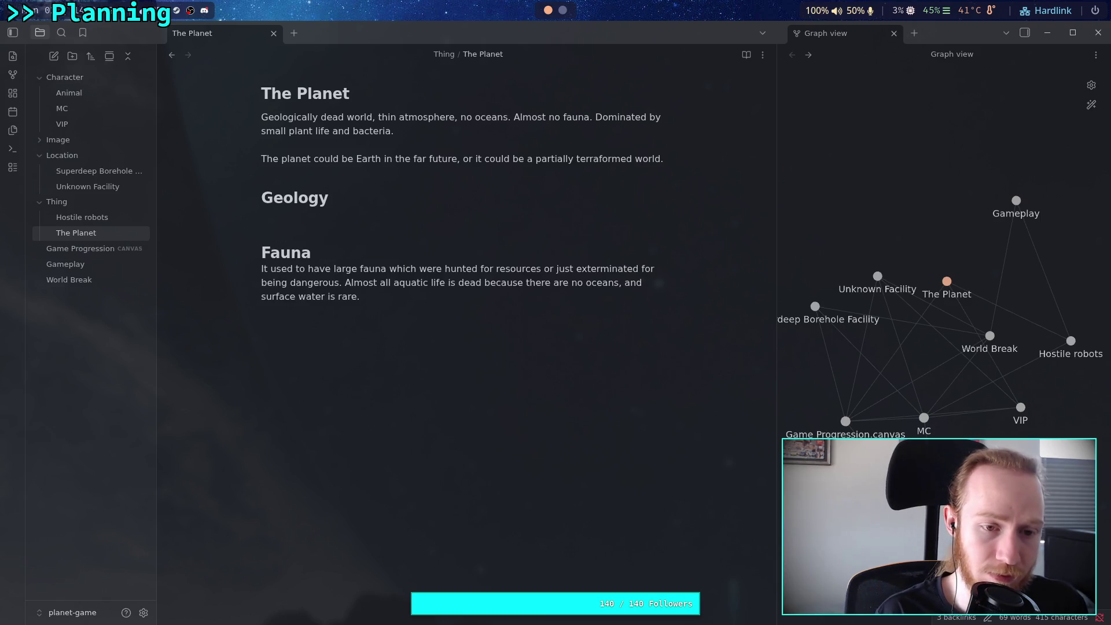
- Describe an ancient world whose geology formed rare minerals and metals deep below the bedrock
type("Ancient world ")
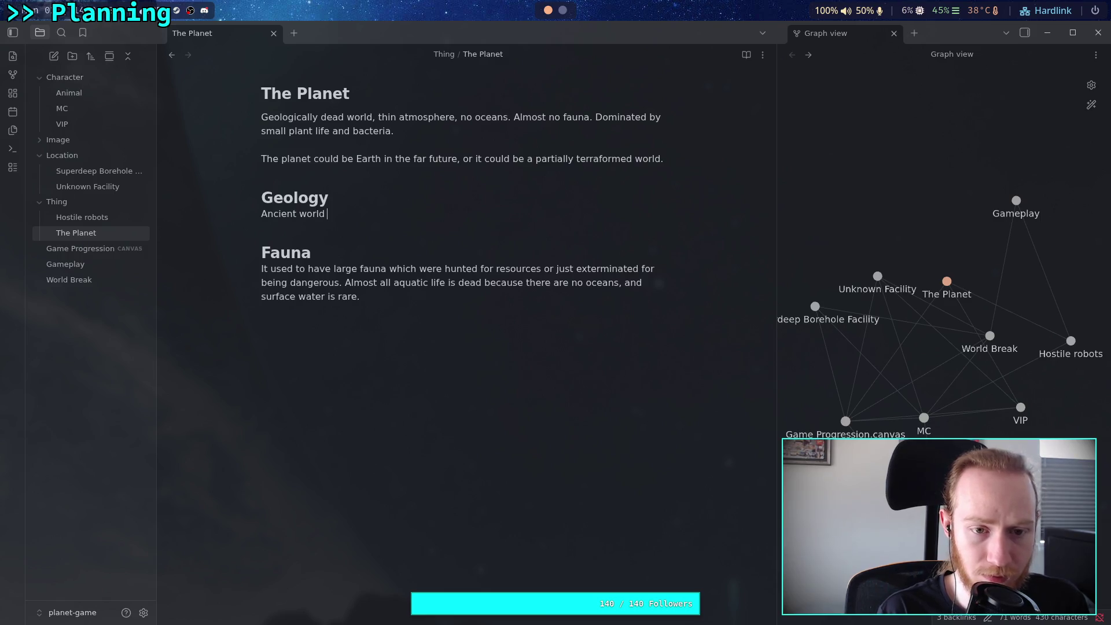
type("wi")
type("th a lo")
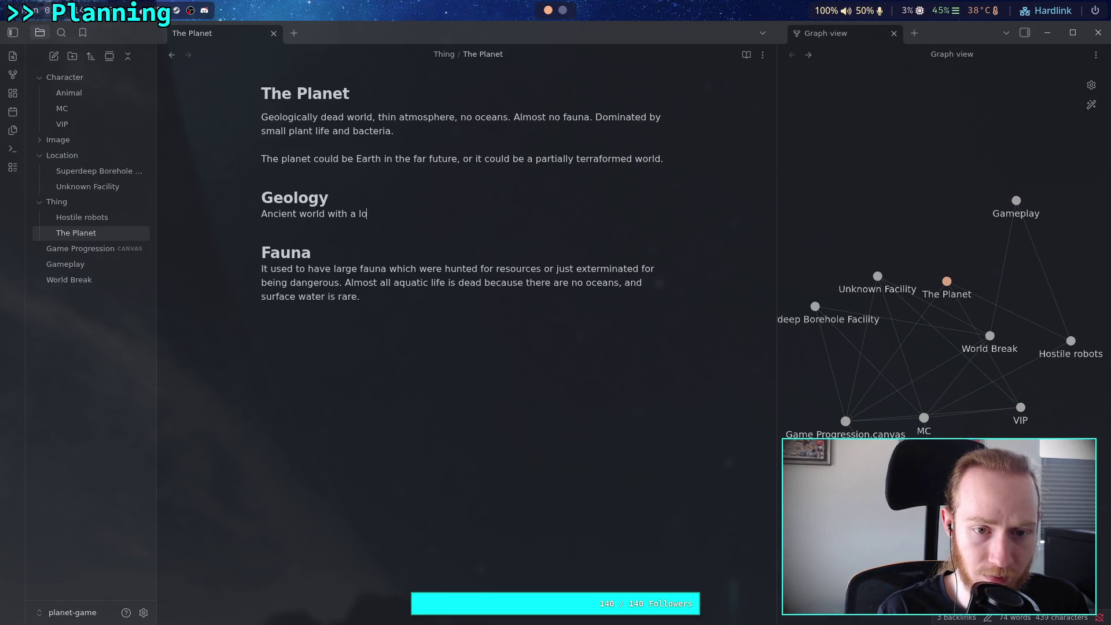
type("ng and active ")
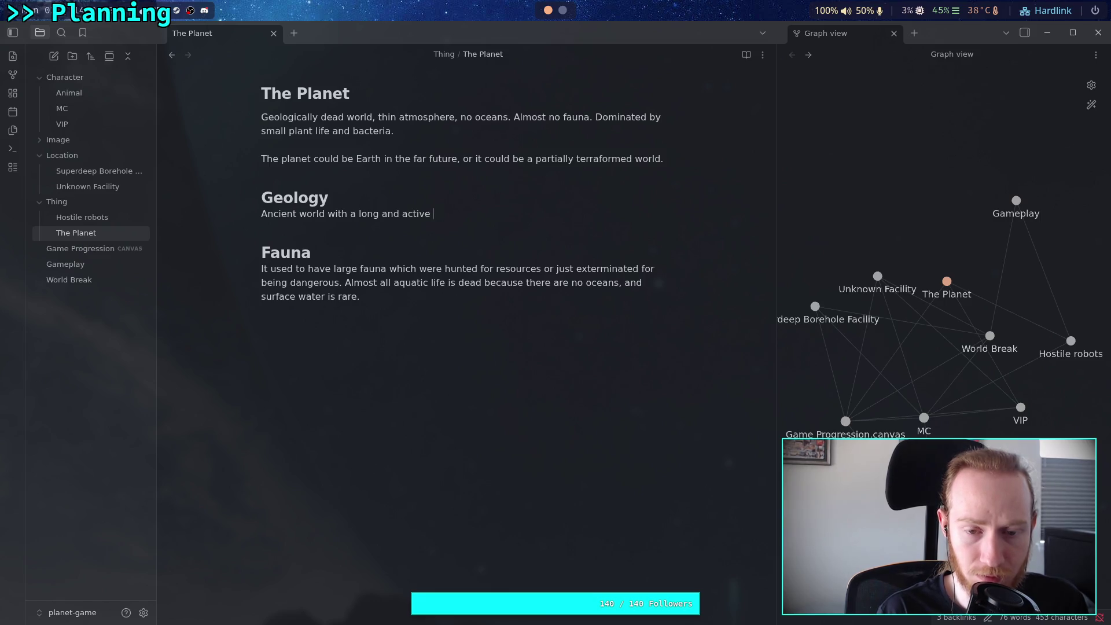
type("geological history ")
type("that")
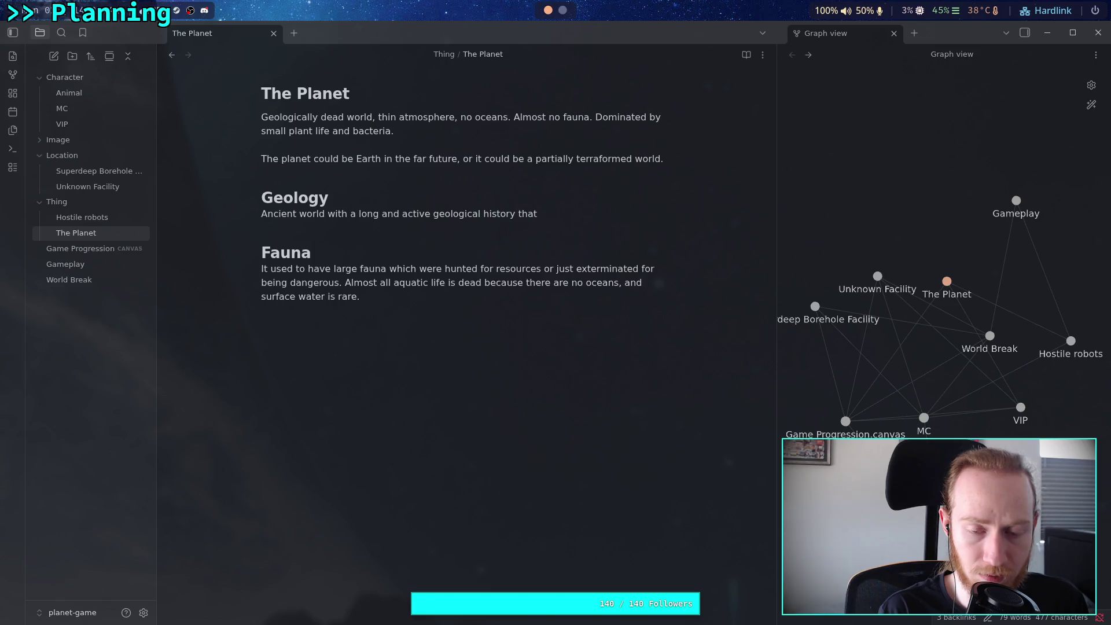
type(" form")
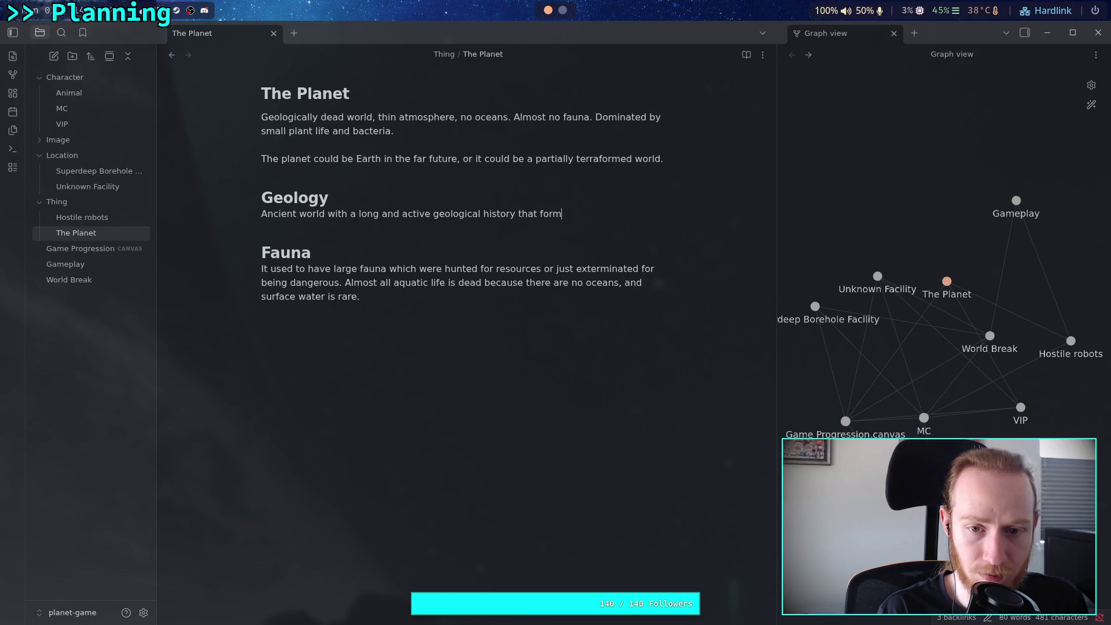
type("ed la")
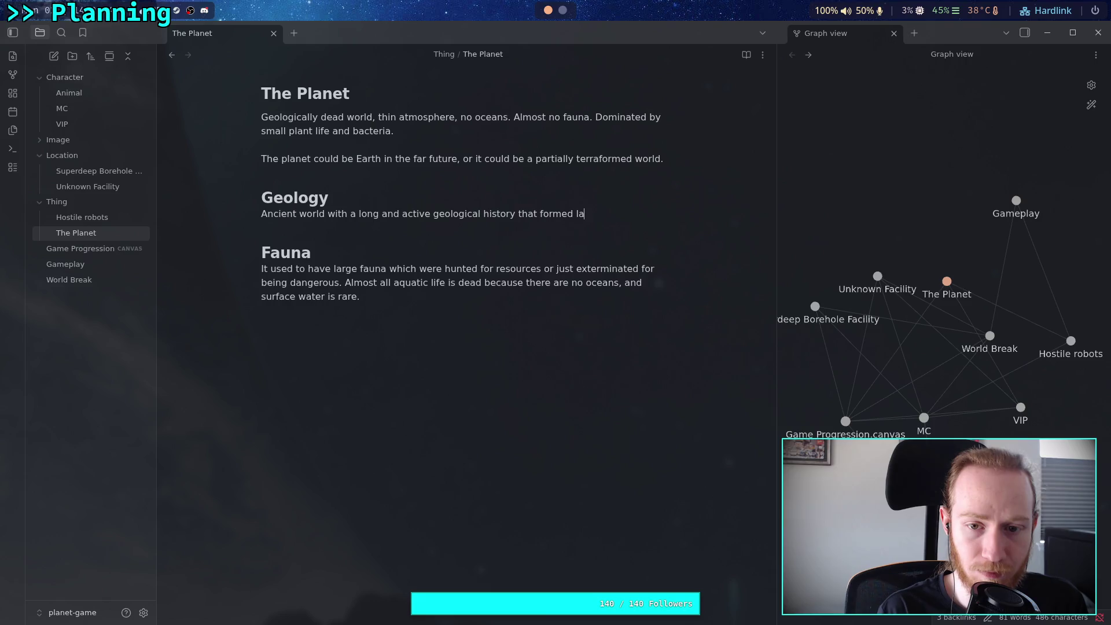
type("rge amounts of ")
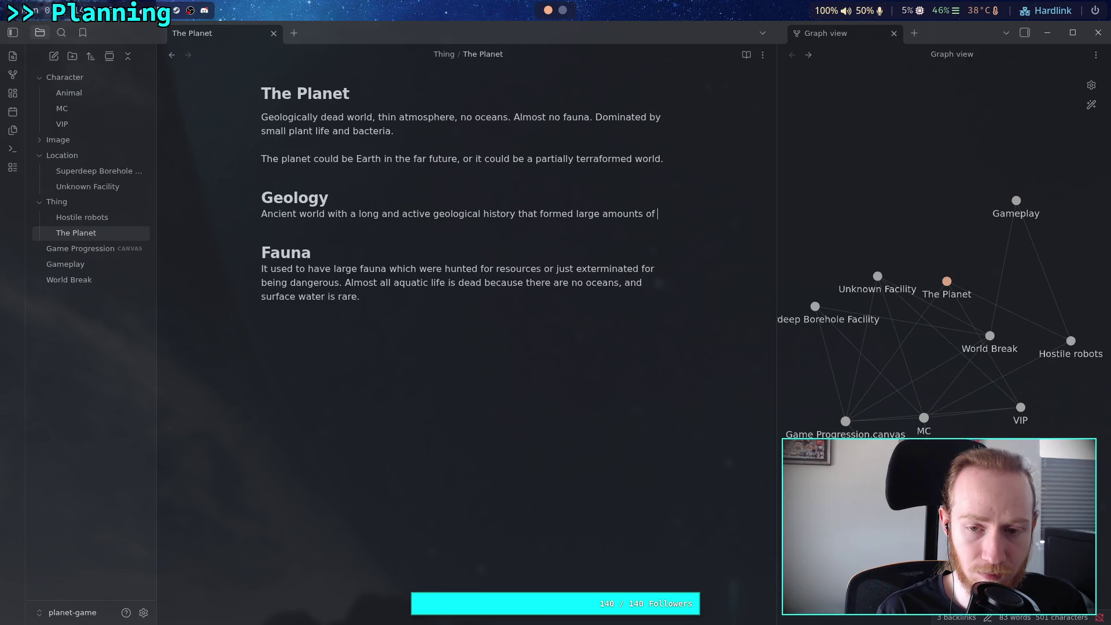
type("rare minerals and metals")
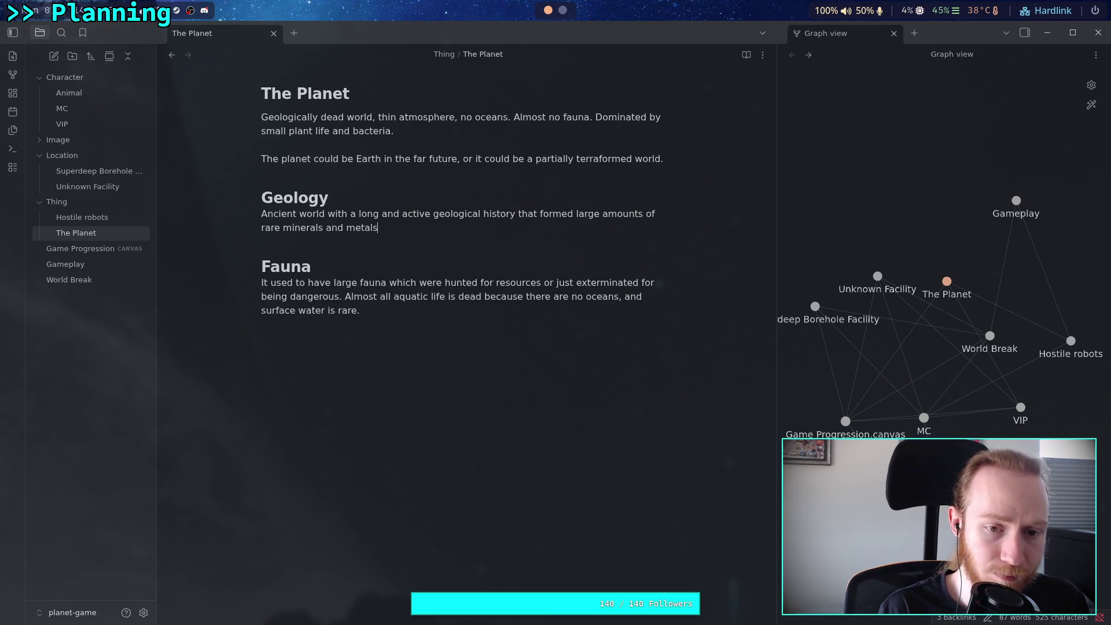
type(" d")
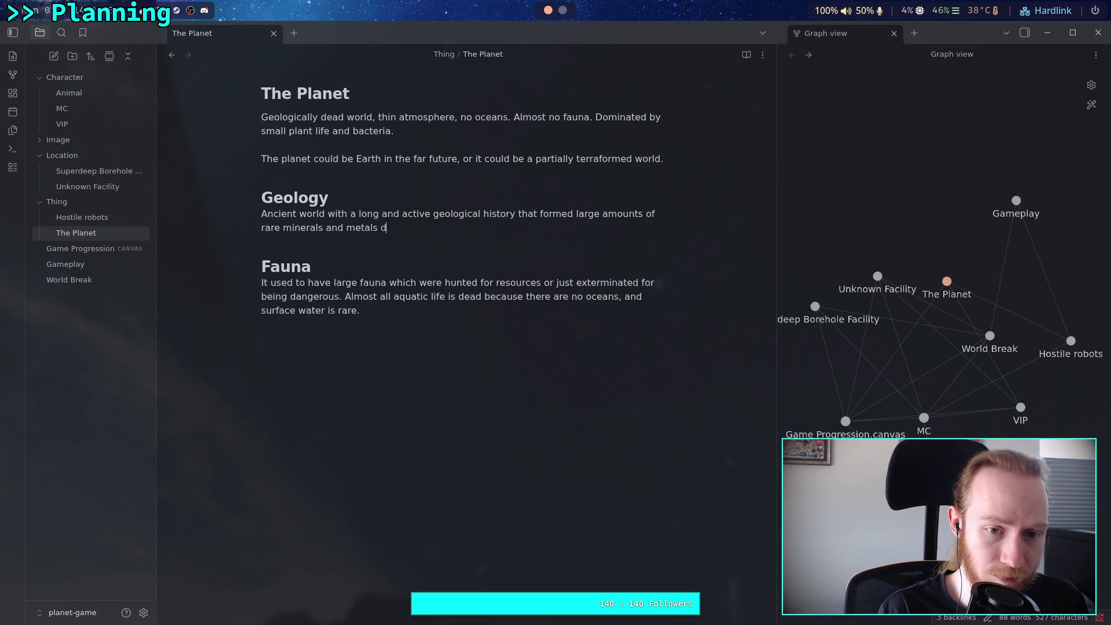
type("eep iin the")
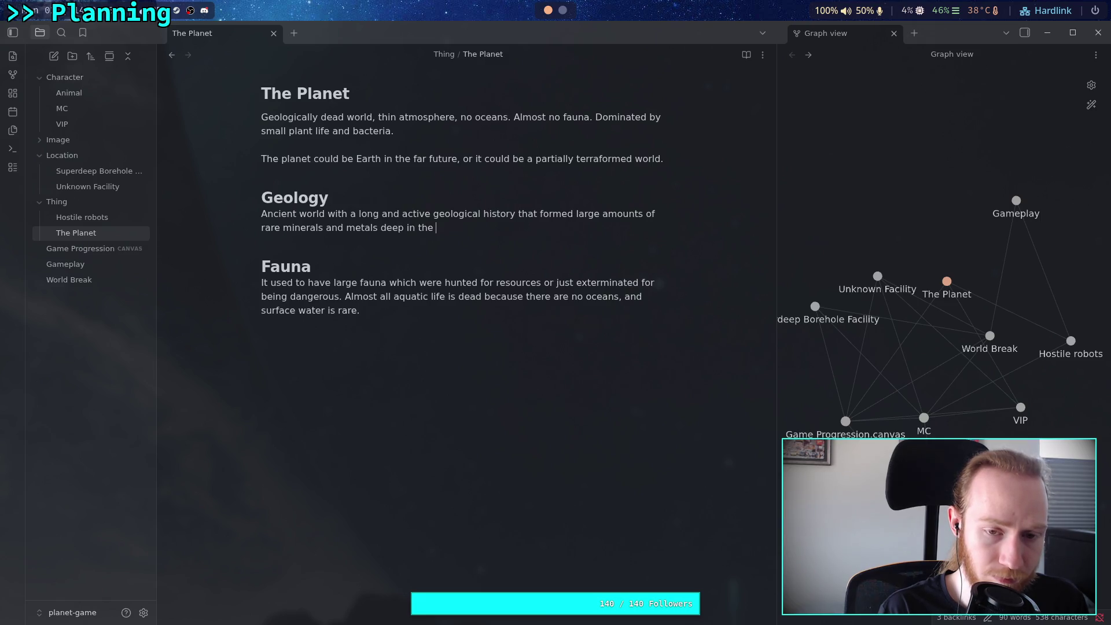
key("BackSpace")
key("BackSpace")
key("BackSpace")
type("below the be")
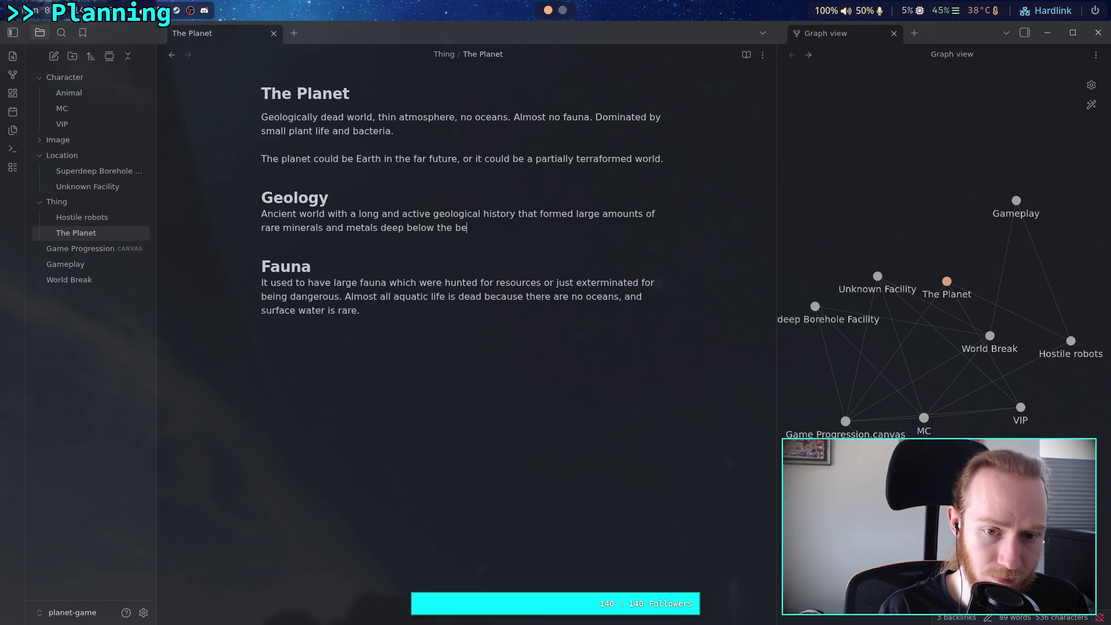
type("drock")
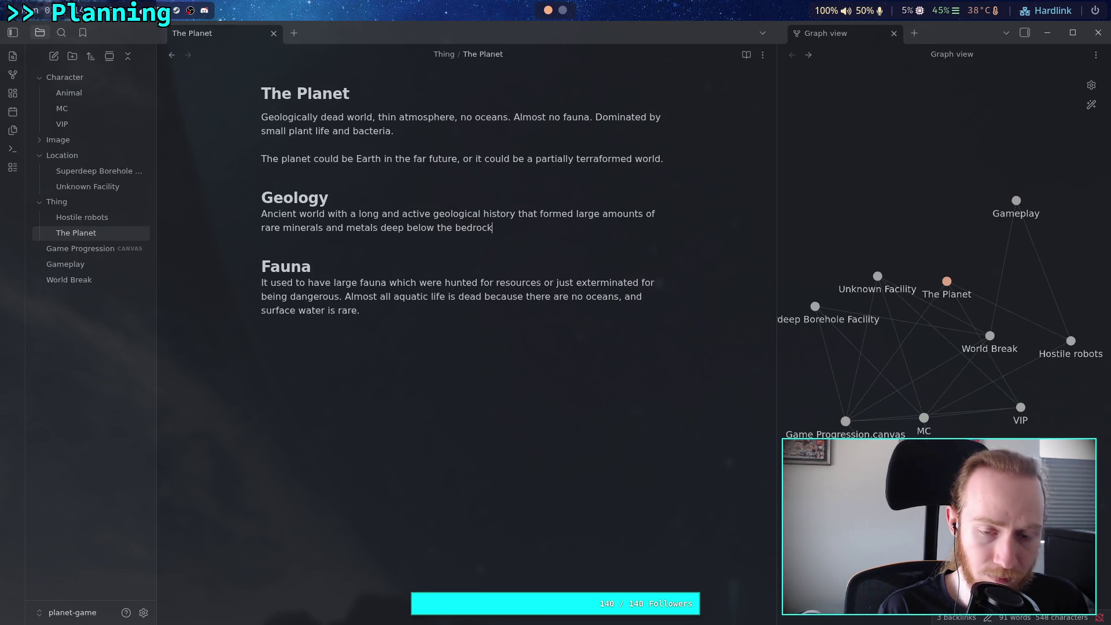
key("BackSpace")
key("BackSpace")
key("BackSpace")
type("[[")
key("BackSpace")
key("BackSpace")
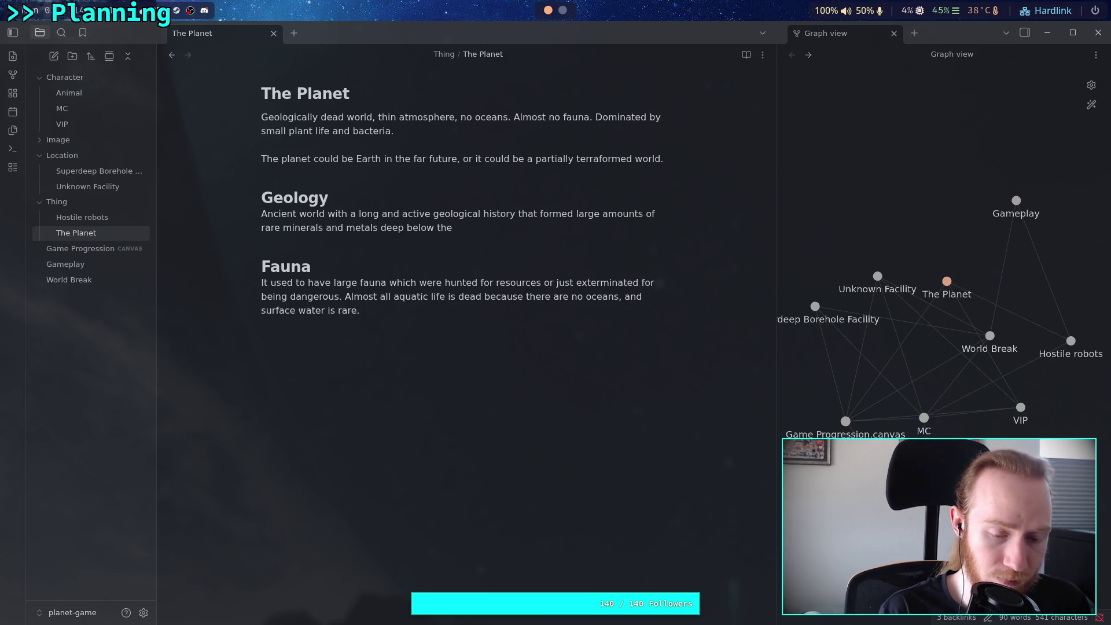
type("cr")
key("BackSpace")
key("BackSpace")
type("be")
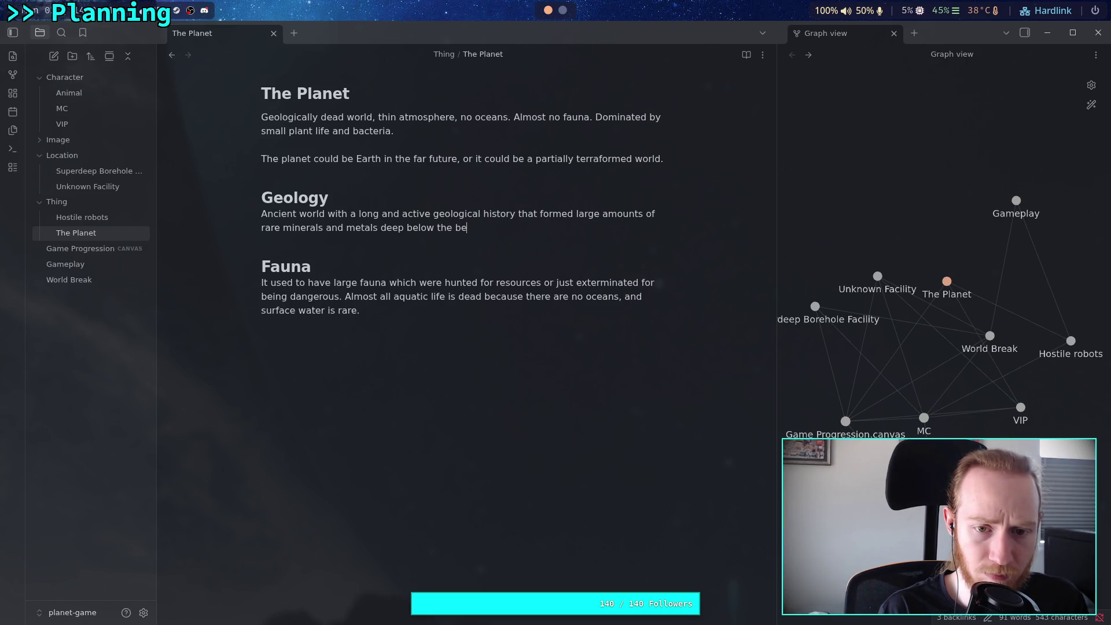
type("drock.")
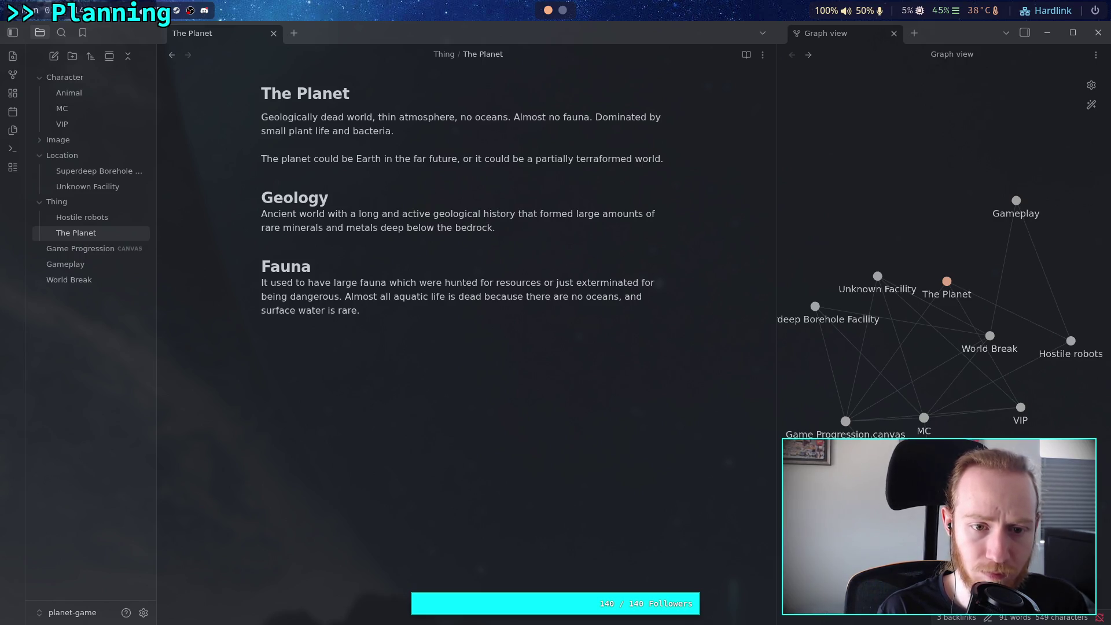
type(" It also has a dense")
- Replace the unfinished sentence with 'Relative to the Earth, the mantel is "frozen" solid…'
key("BackSpace")
key("BackSpace")
key("BackSpace")
key("BackSpace")
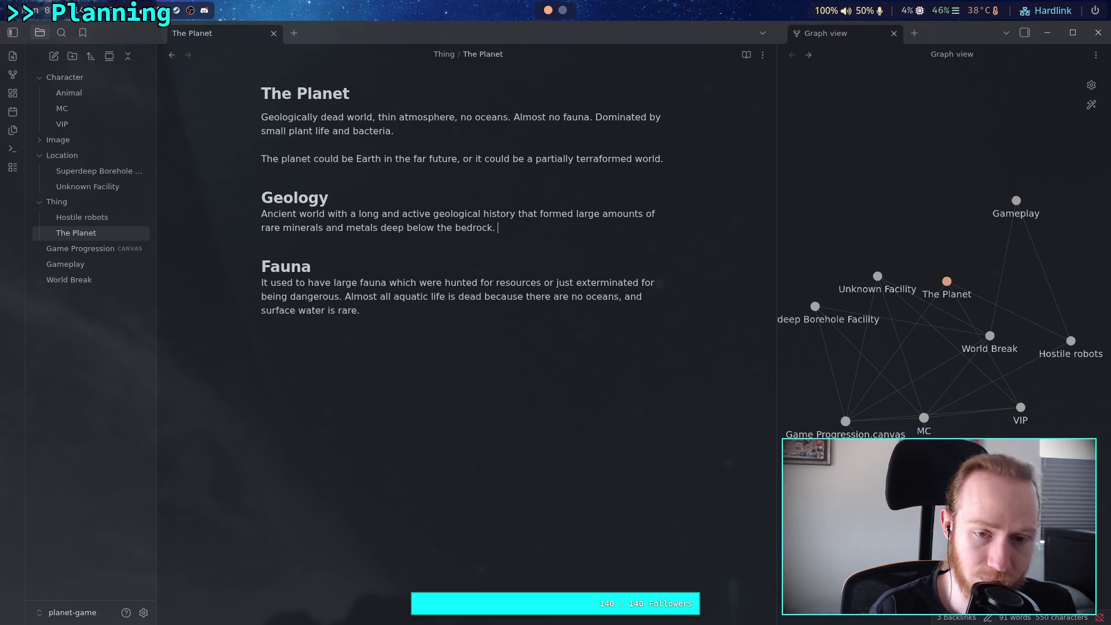
type("R")
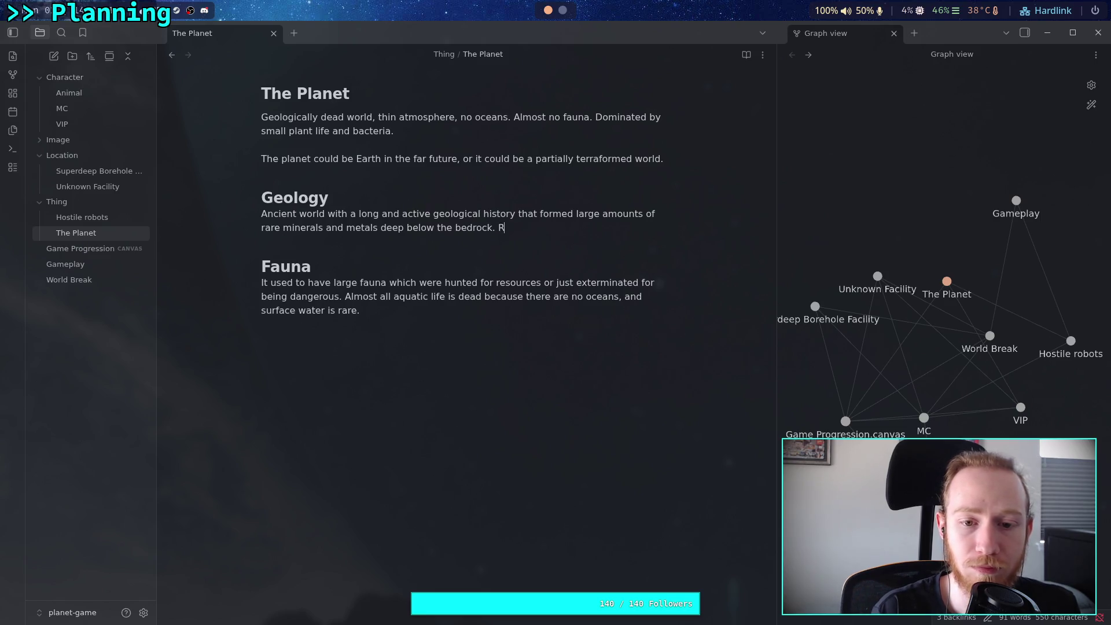
type("elative to the")
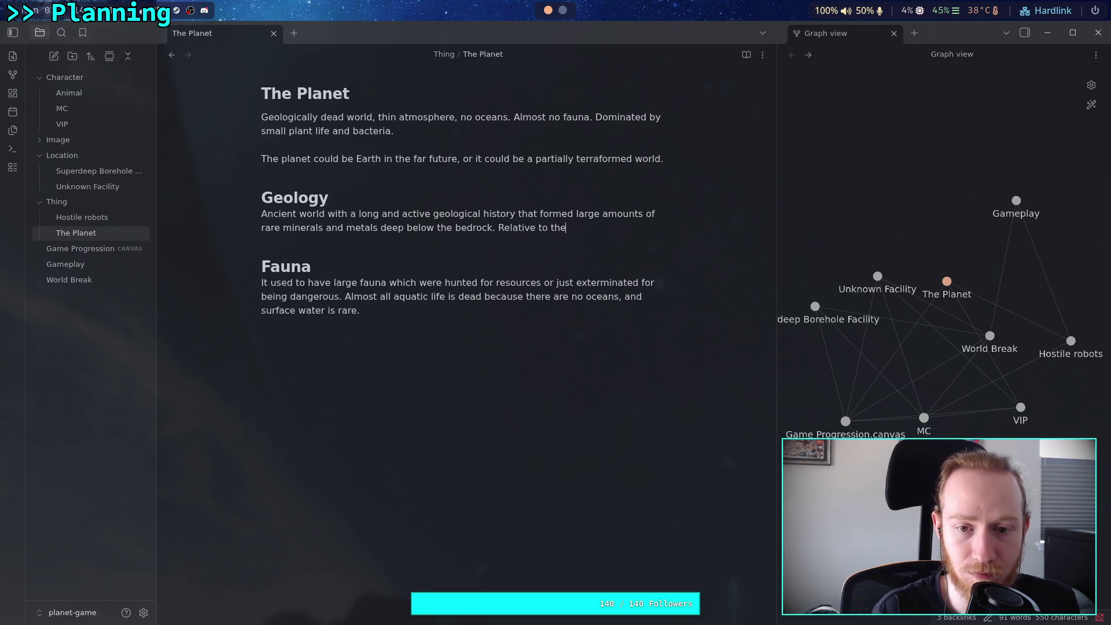
type(" Earth, t")
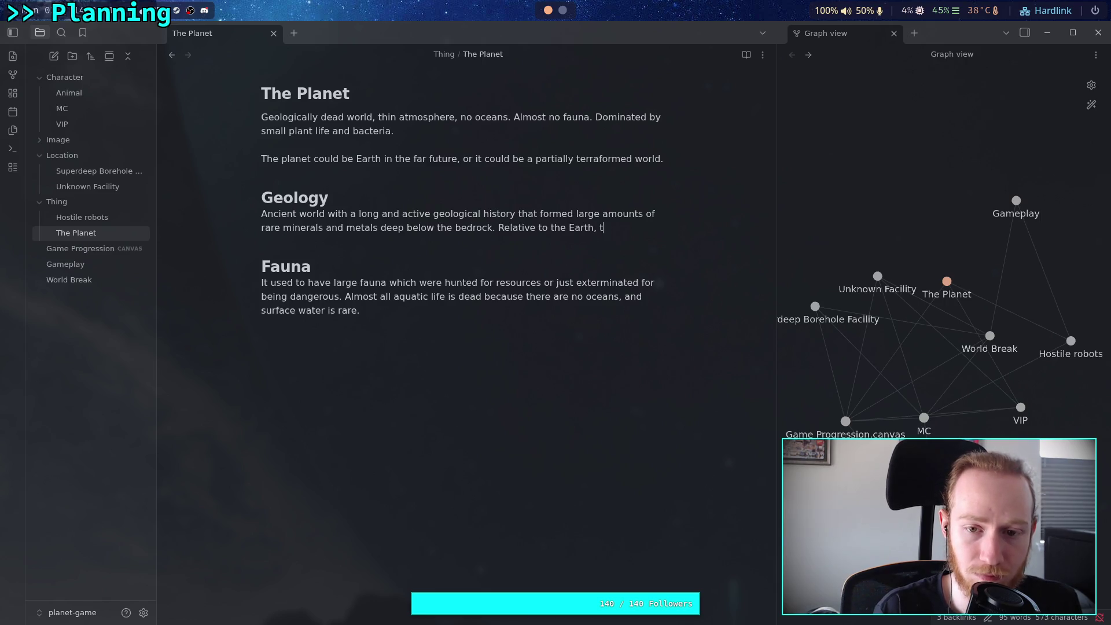
type("he mantel is ")
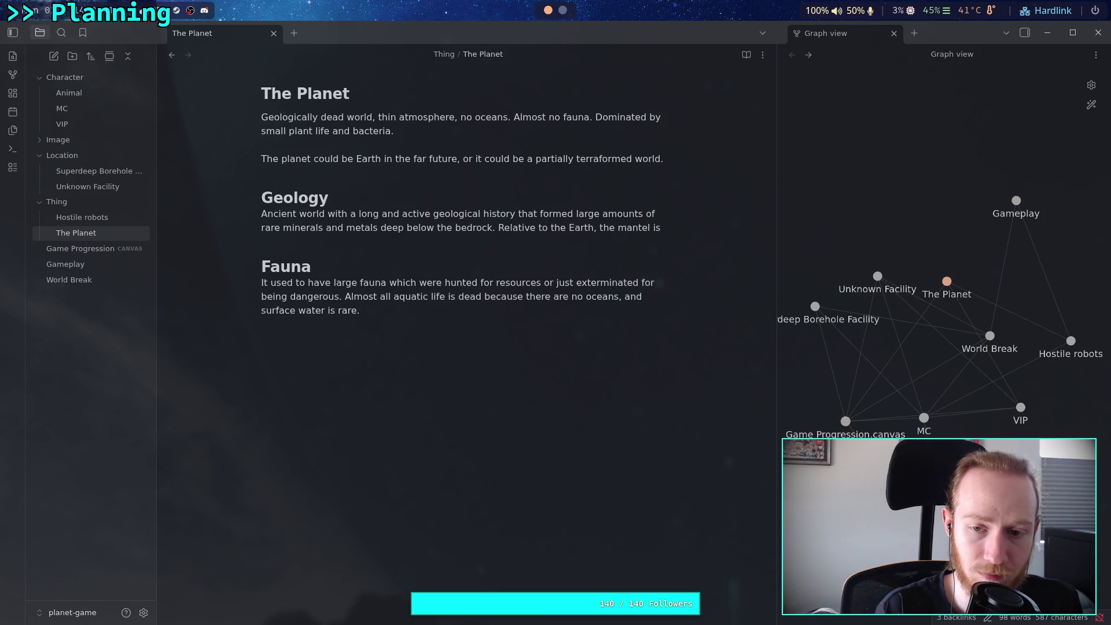
type("\"frozen\" solid and no surface")
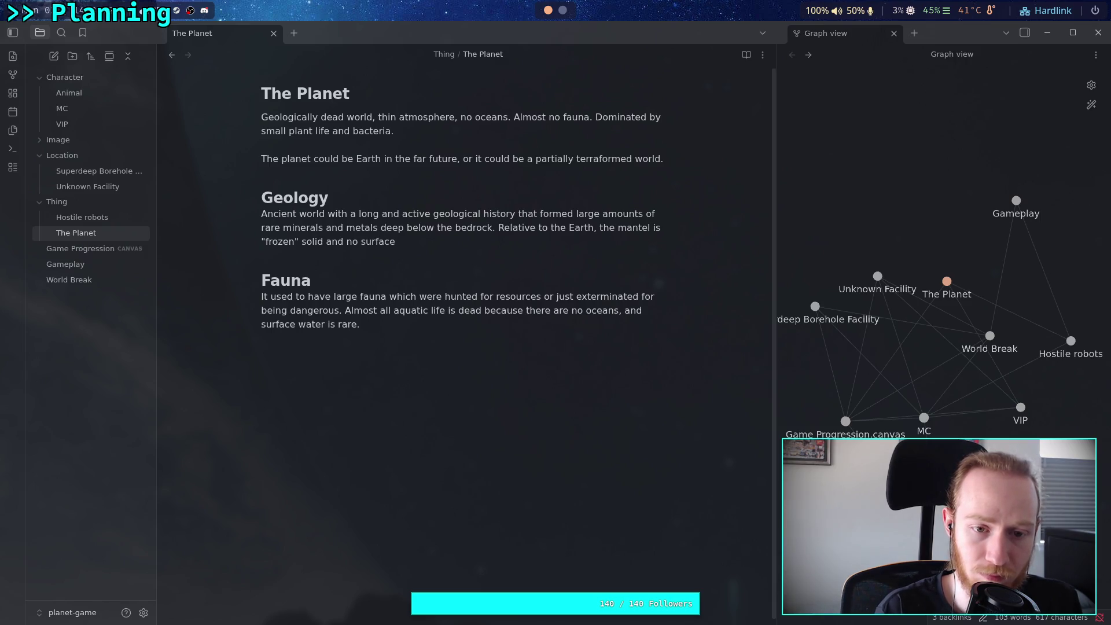
- Continue after 'solid' with ', but the core is still producing a strong magnetic field.'
key("BackSpace")
key("BackSpace")
key("BackSpace")
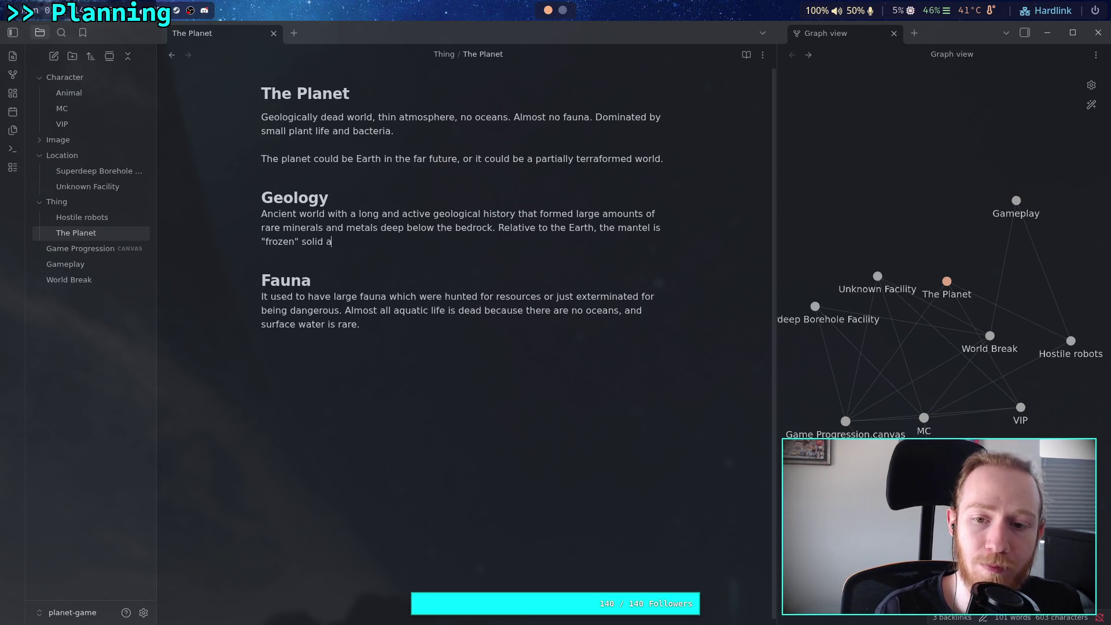
key("BackSpace")
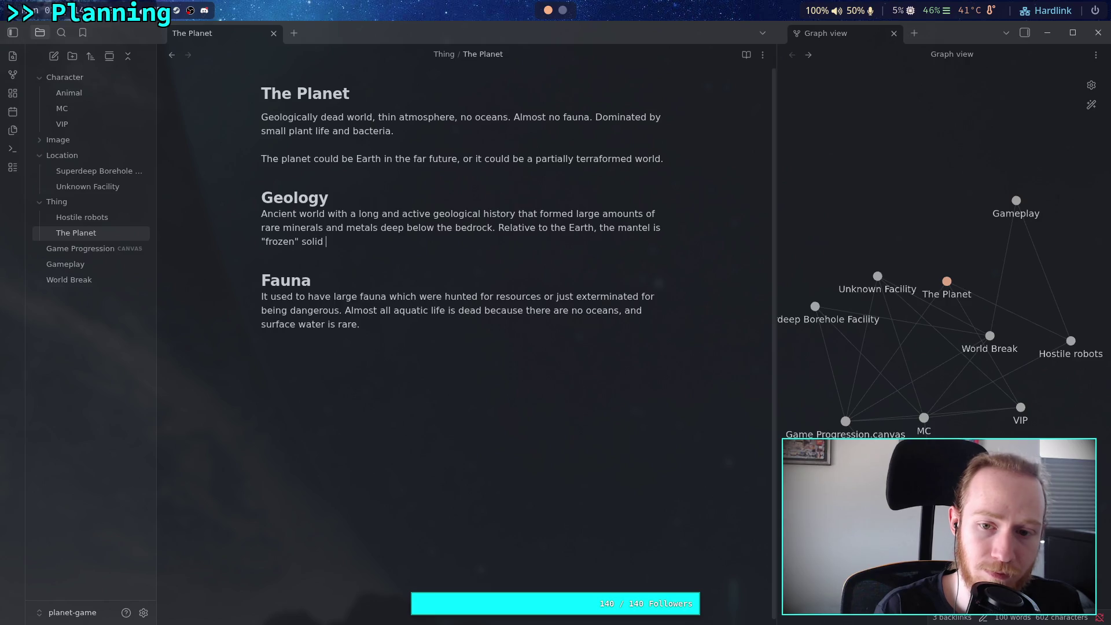
key("BackSpace")
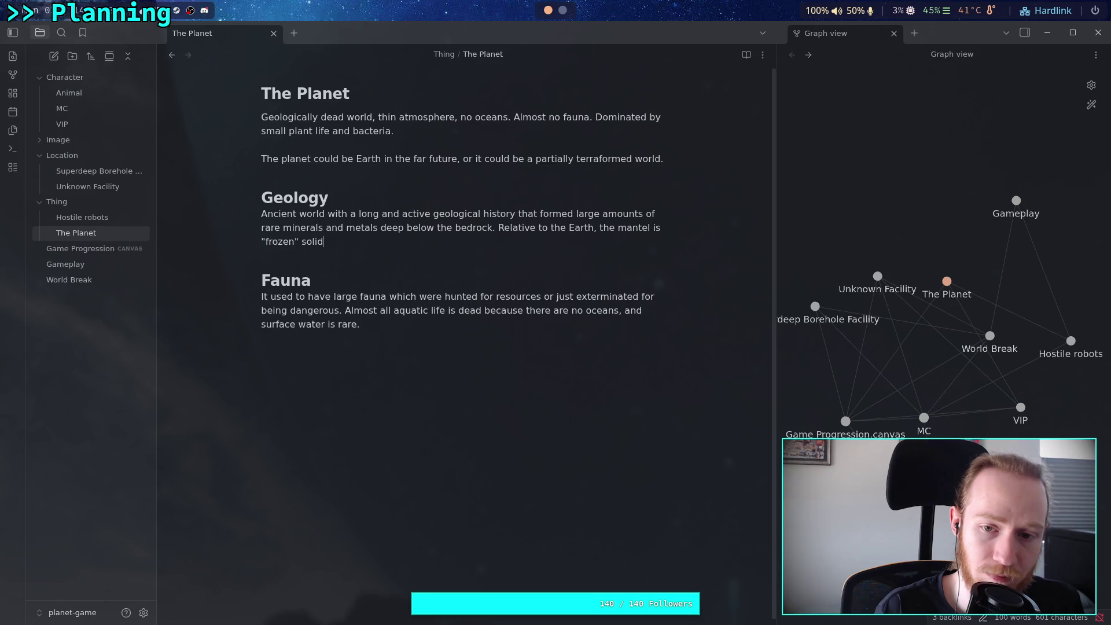
type(",but the core is ")
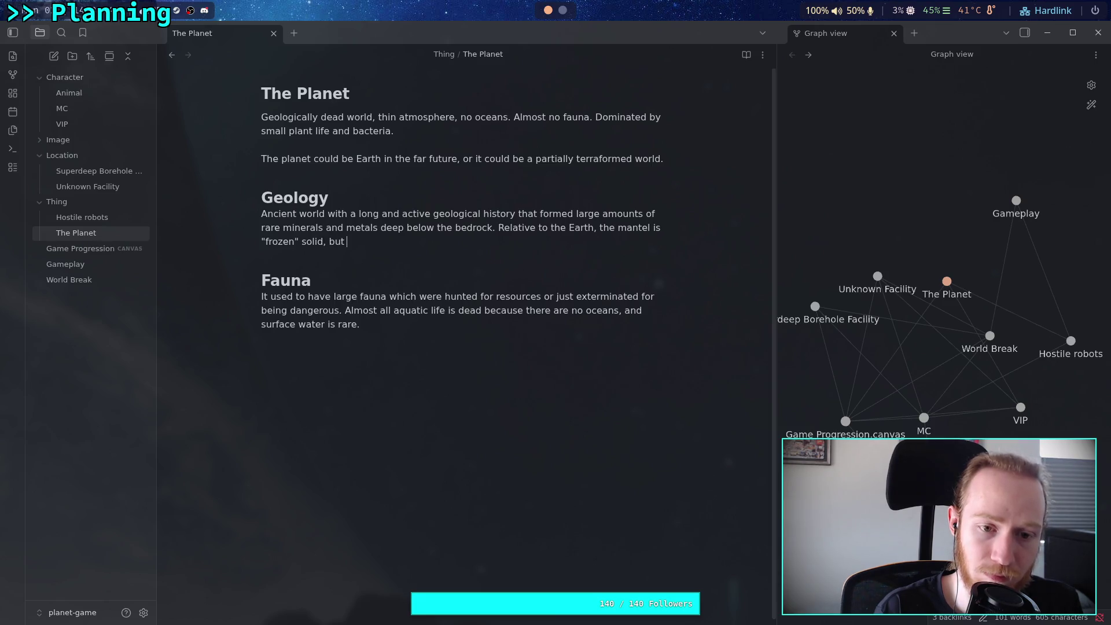
type("sti")
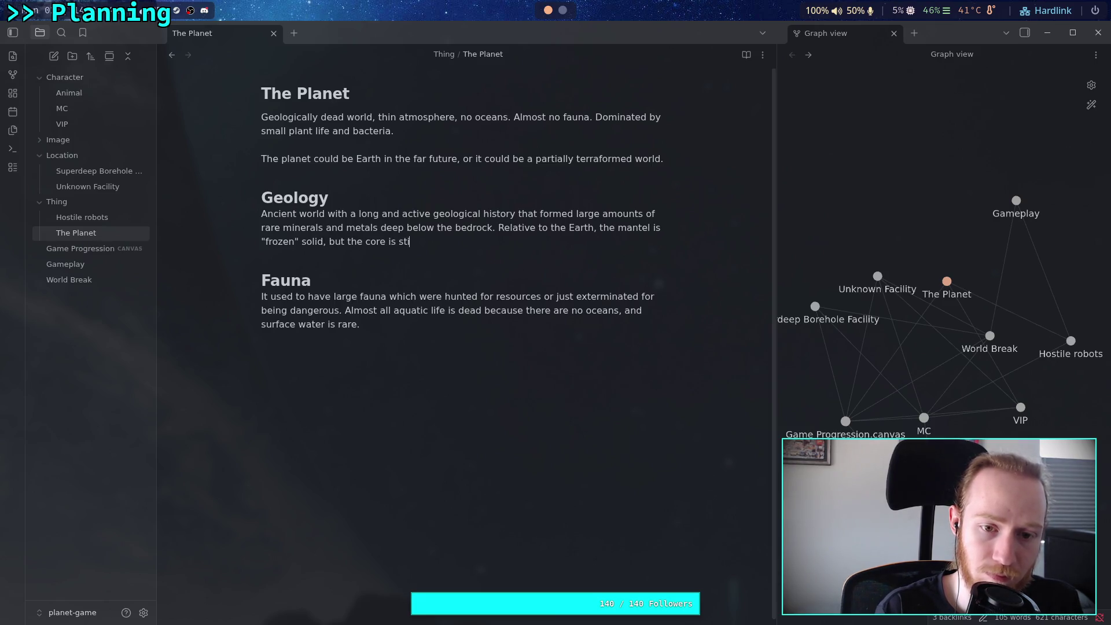
type("ll preducing ")
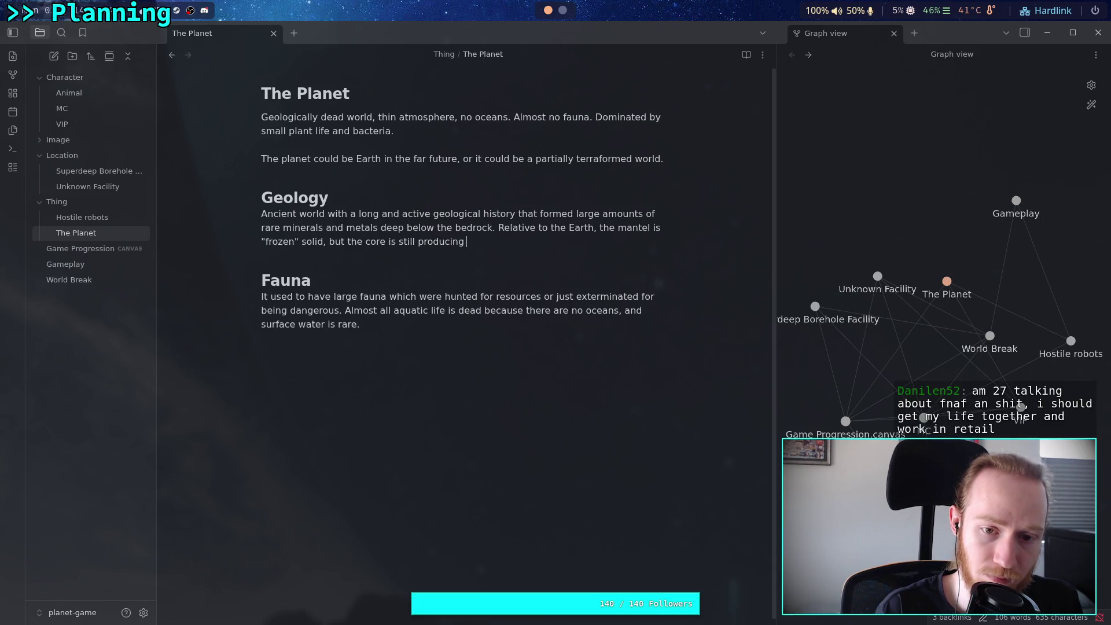
type("a")
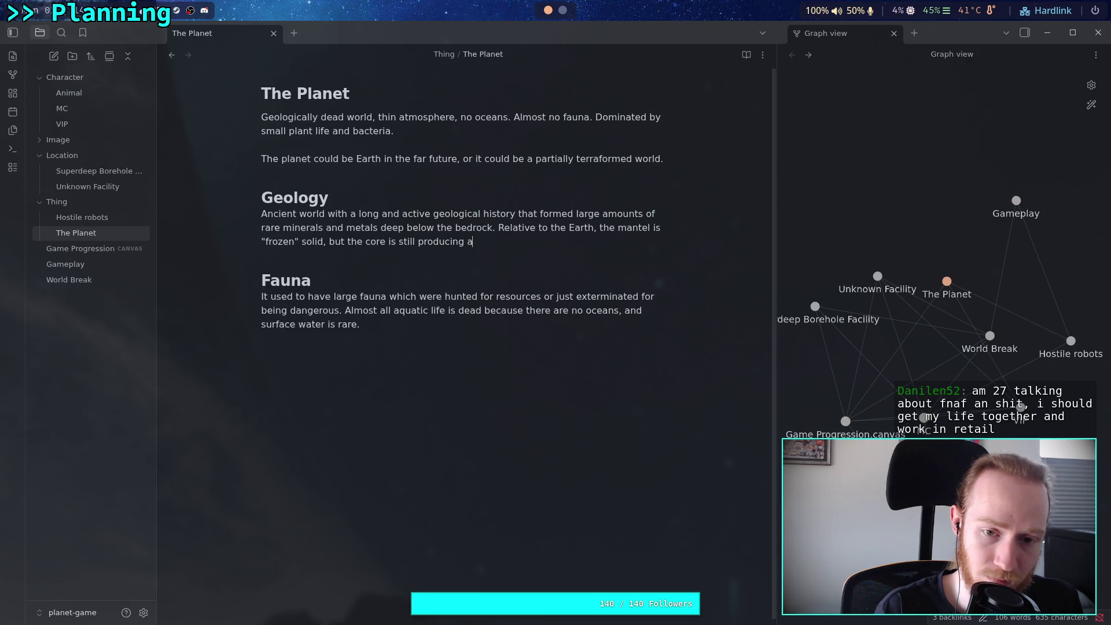
type(" strong magn")
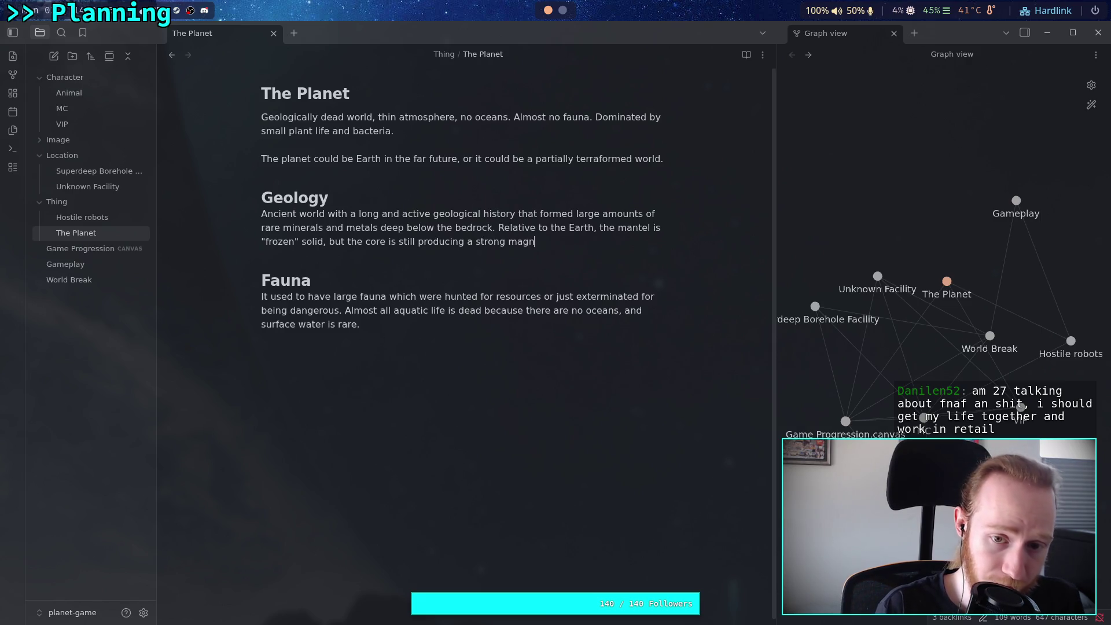
type("etic field.")
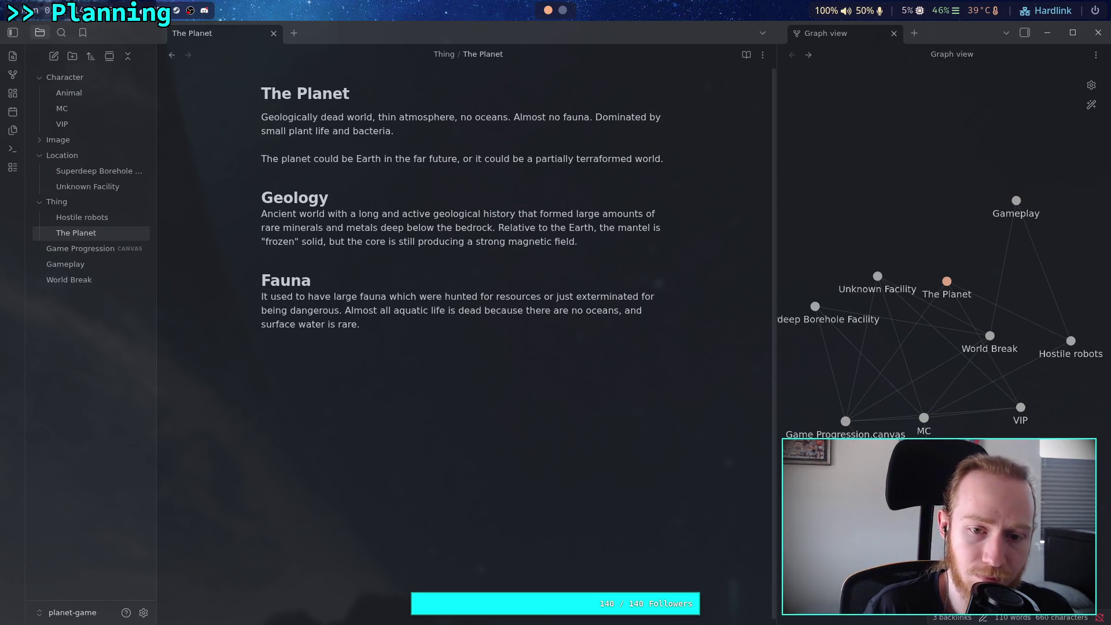
- Add 'The mountains have nearly all been weathered away' to the Geology paragraph
type("The mountains ")
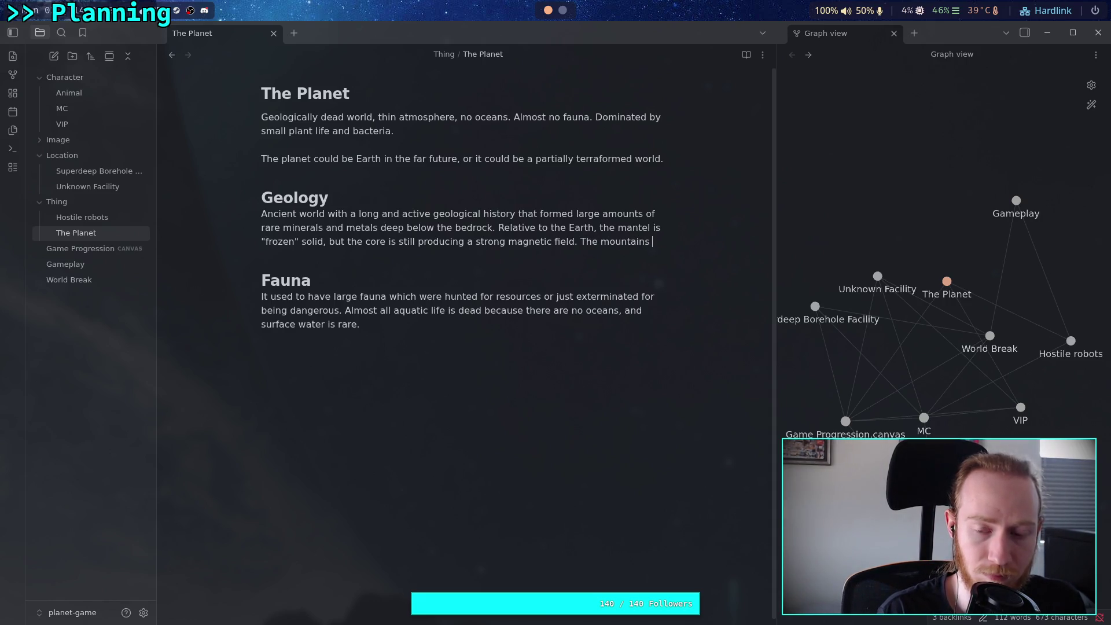
type("have")
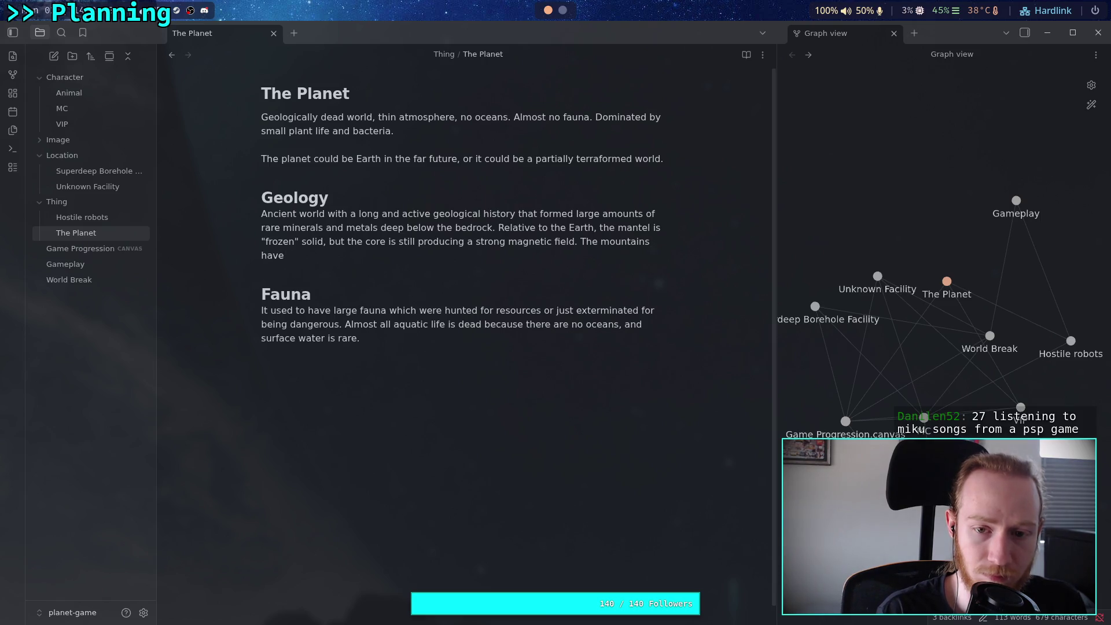
type(" nearly all")
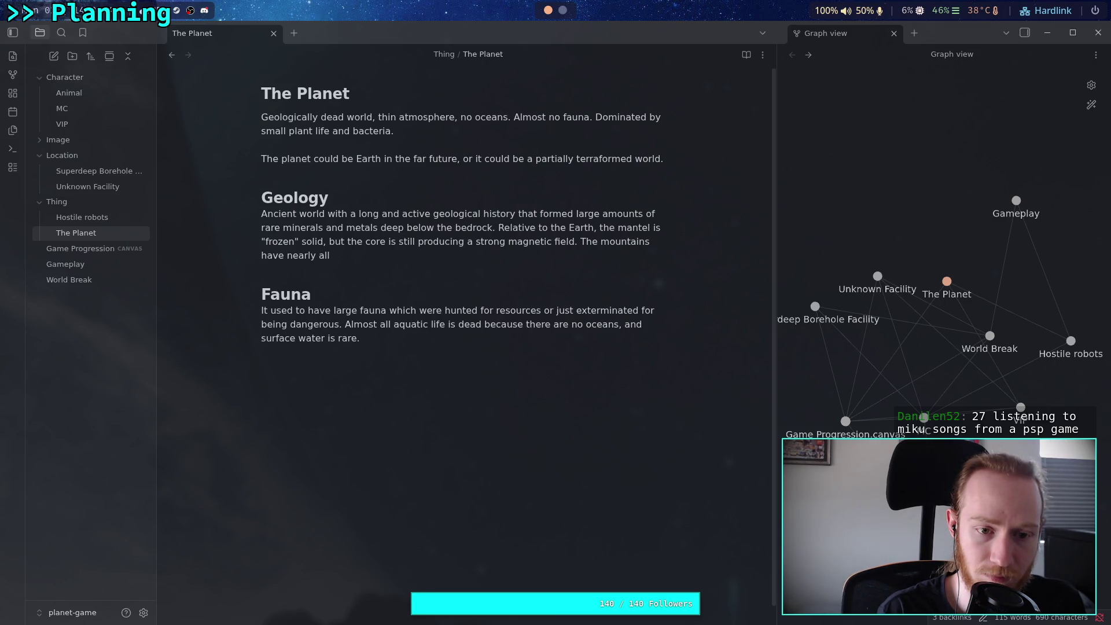
type("cr")
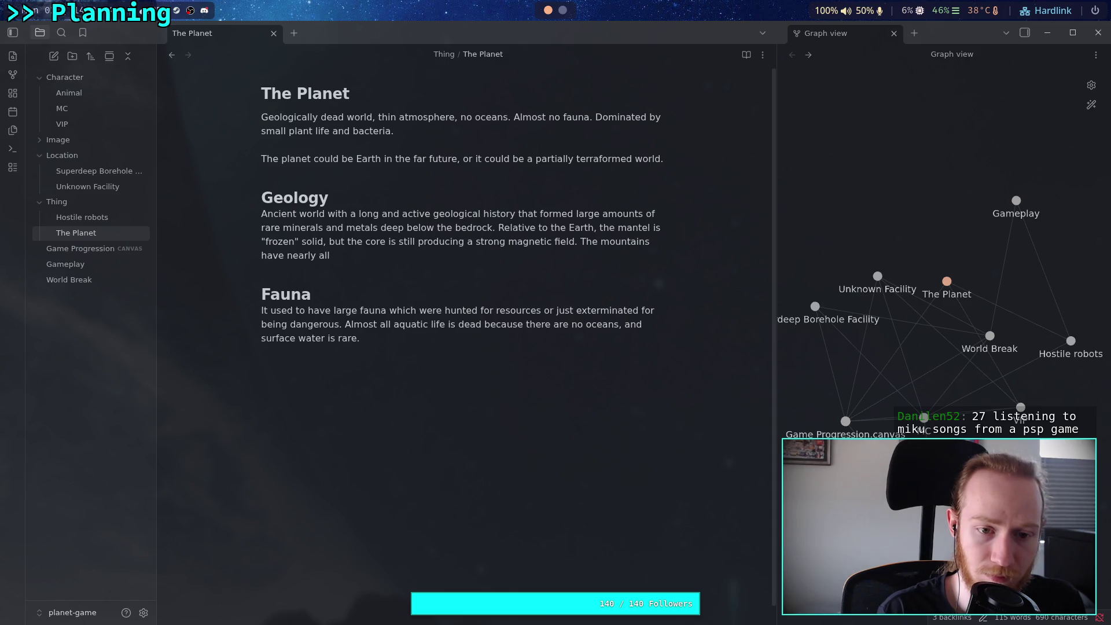
type("u")
key("BackSpace")
key("BackSpace")
key("BackSpace")
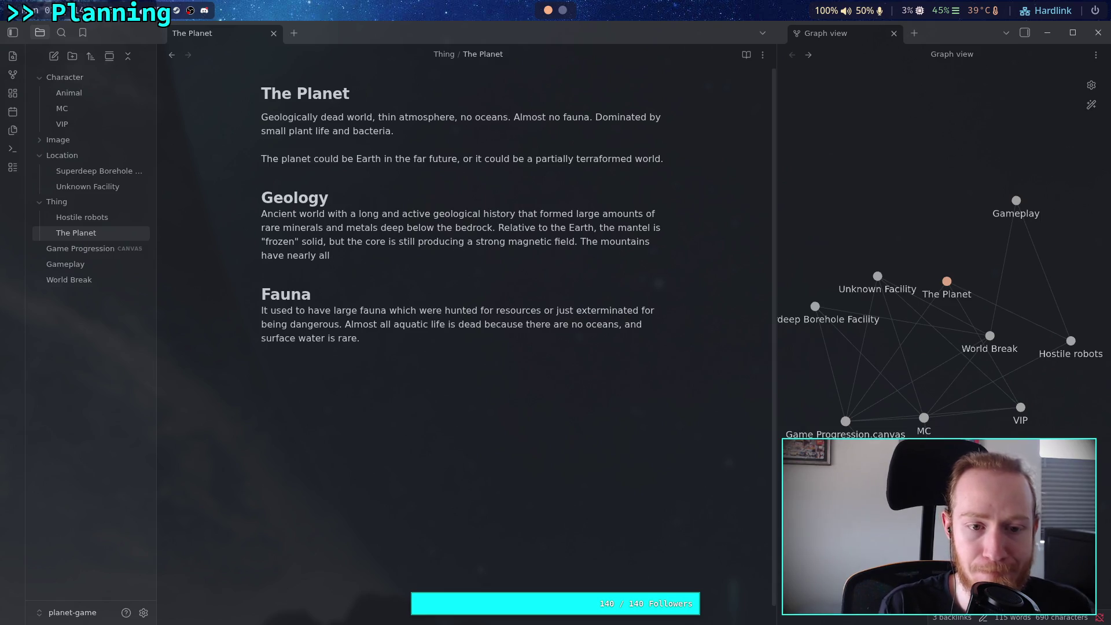
type(" been we")
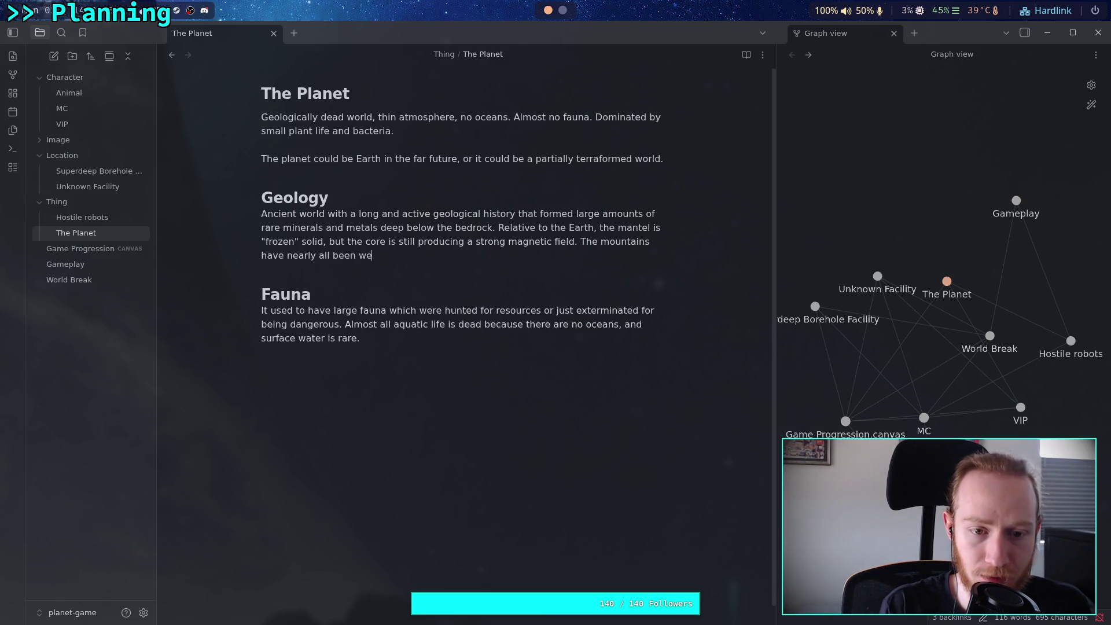
type("athered away")
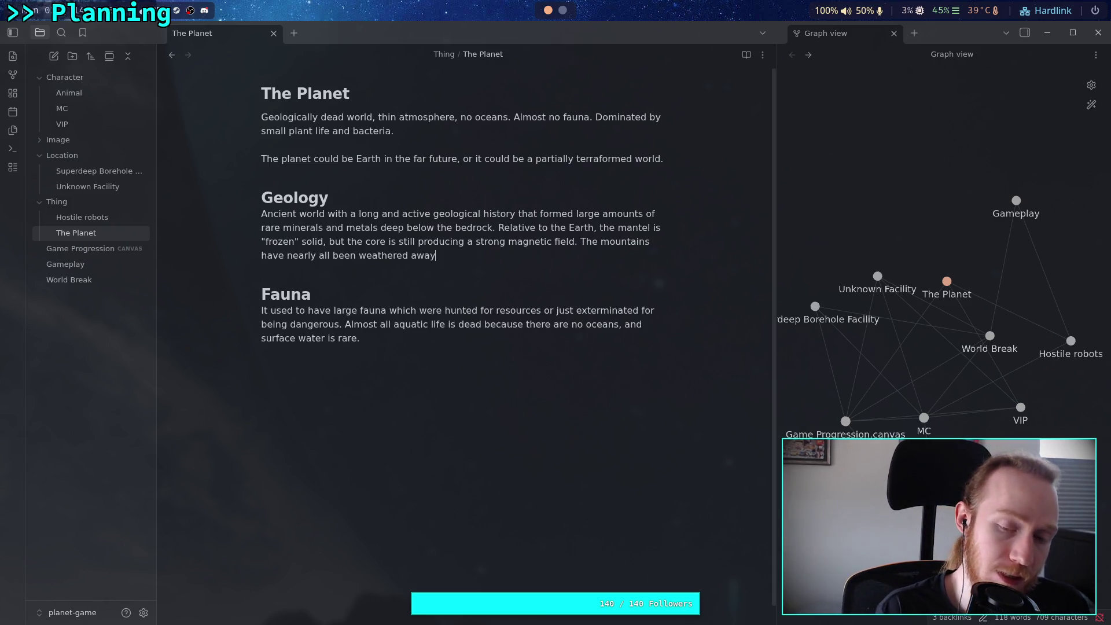
key("BackSpace")
key("BackSpace")
key("BackSpace")
type("blown ")
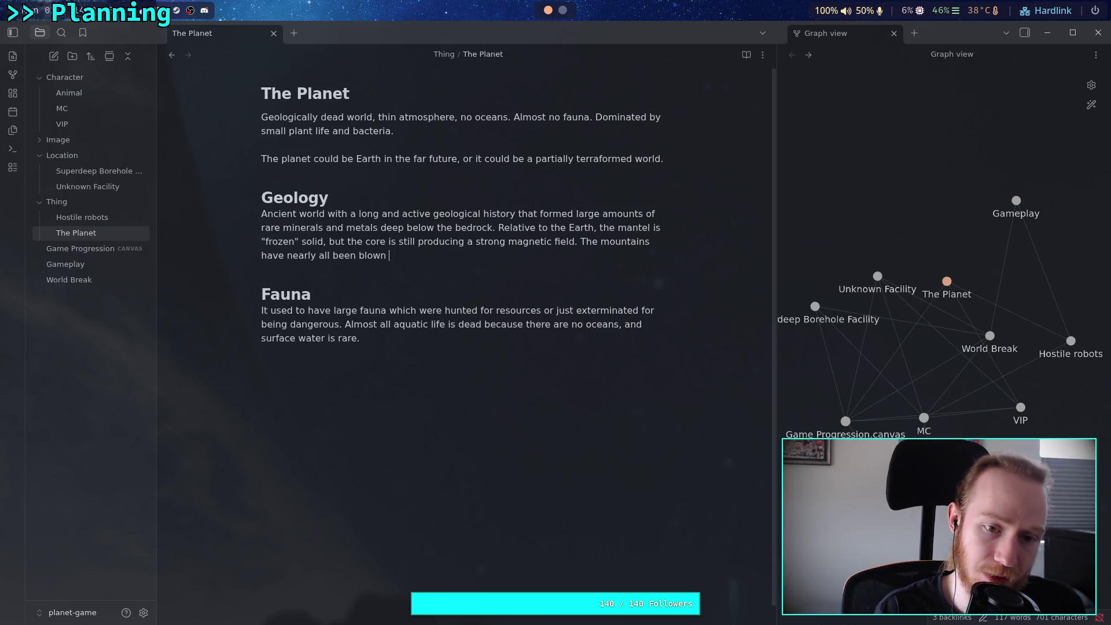
type("away")
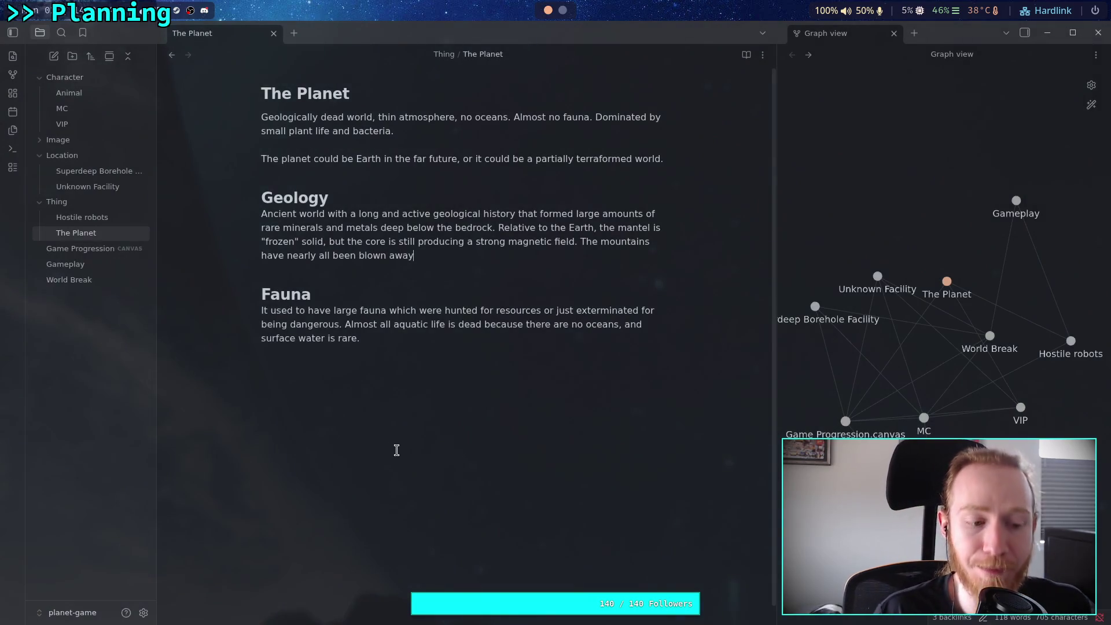
left_click(557, 256)
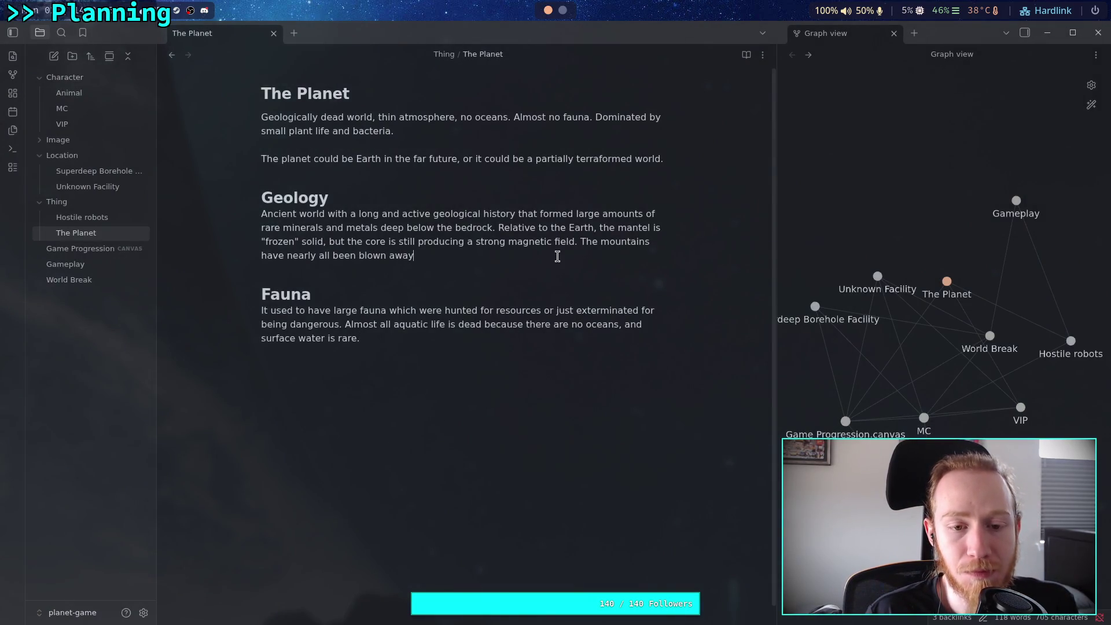
key("BackSpace")
key("BackSpace")
key("BackSpace")
type("weathered away")
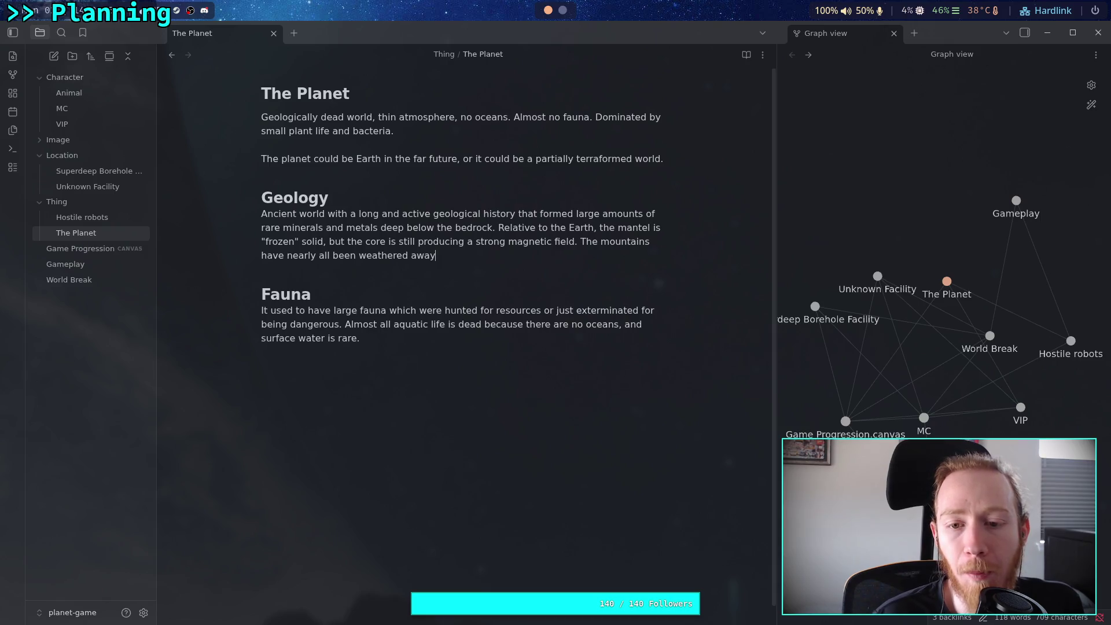
- Continue that sentence with ', no rivers are on the surface.'
key("BackSpace")
type(", no")
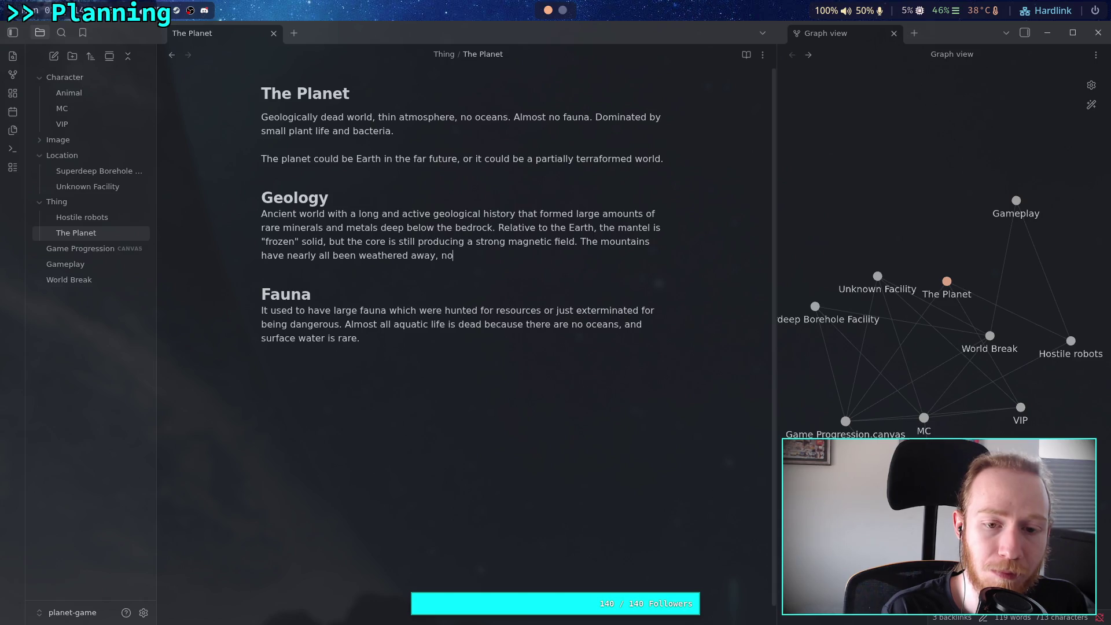
type(" rivers remain")
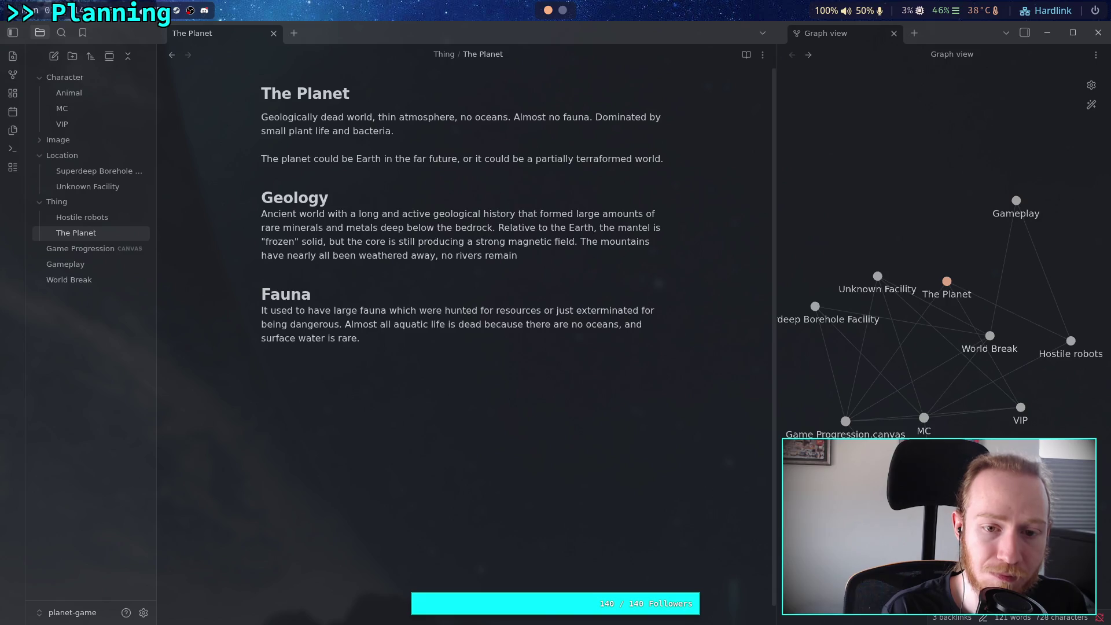
key("BackSpace")
key("BackSpace")
key("BackSpace")
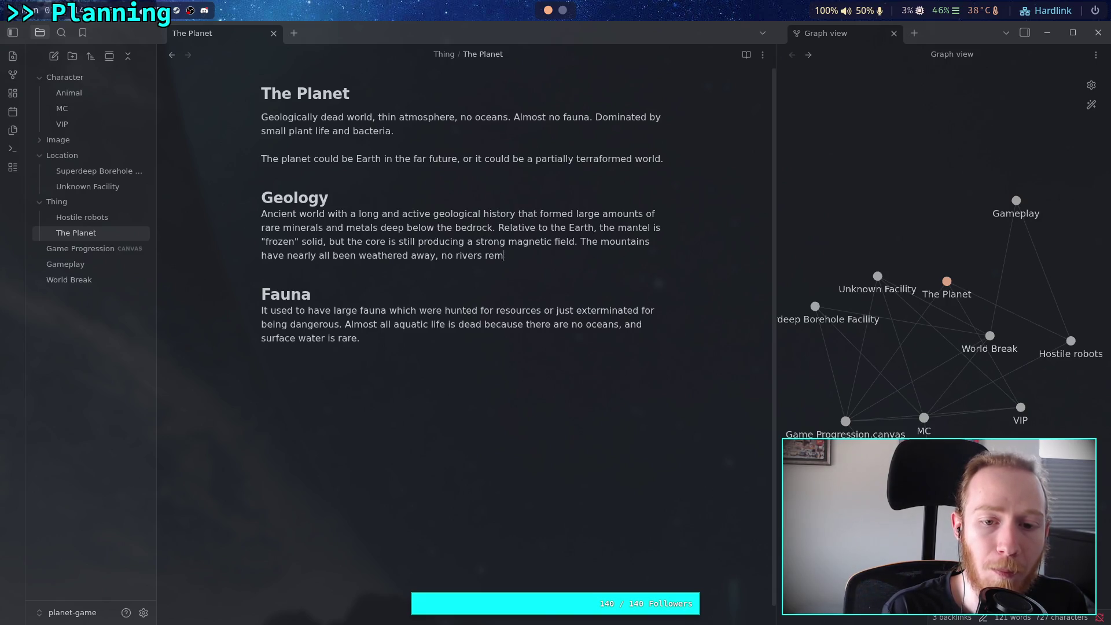
type("are on the surfac")
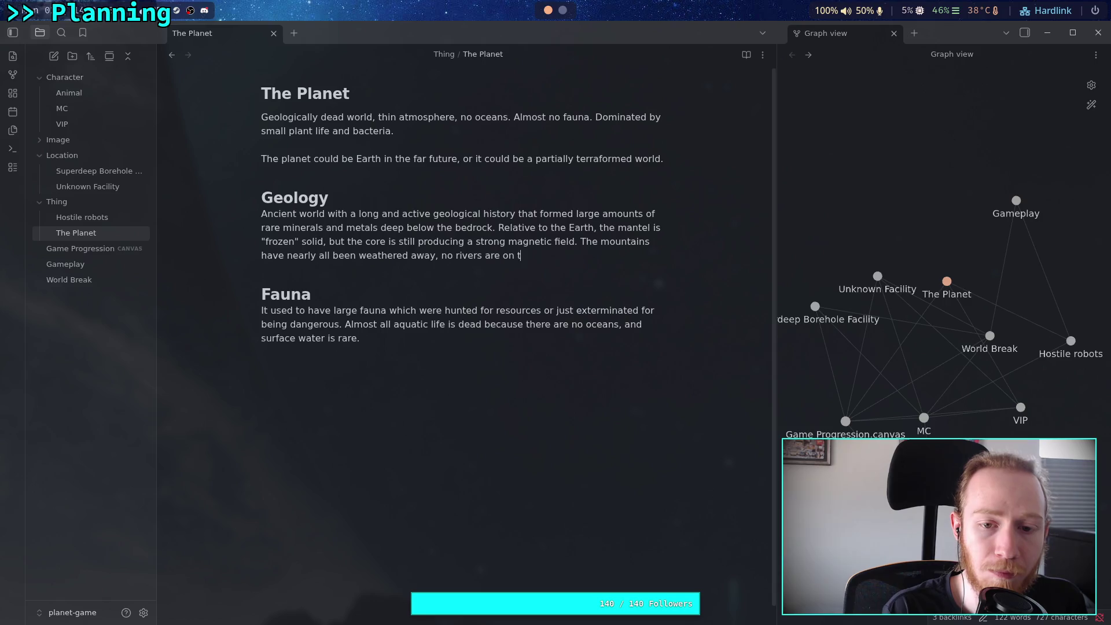
type("e")
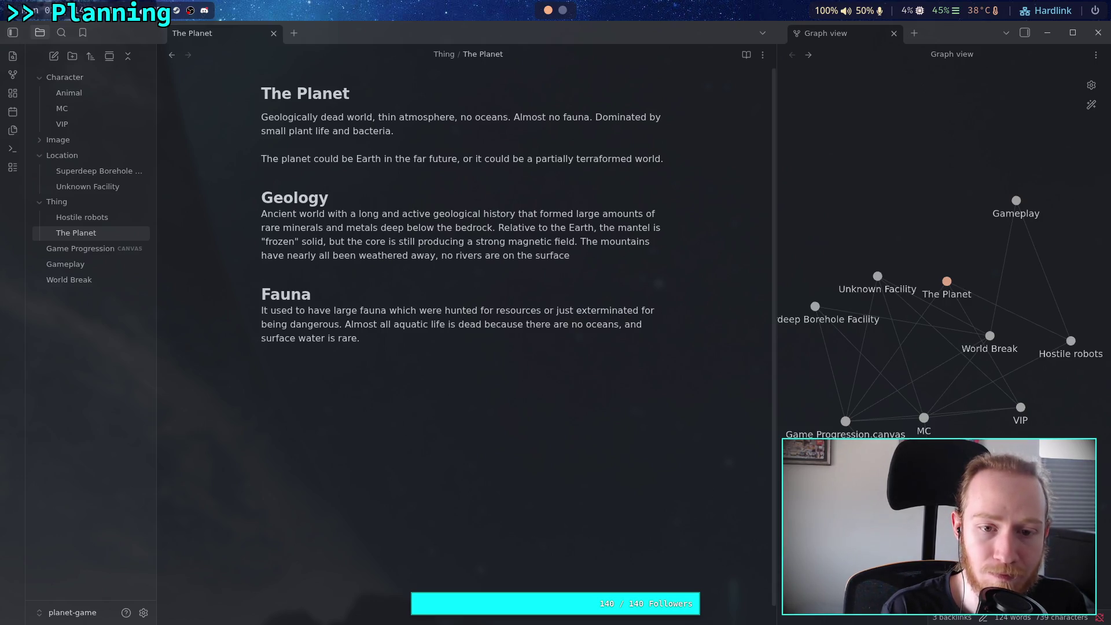
type(".")
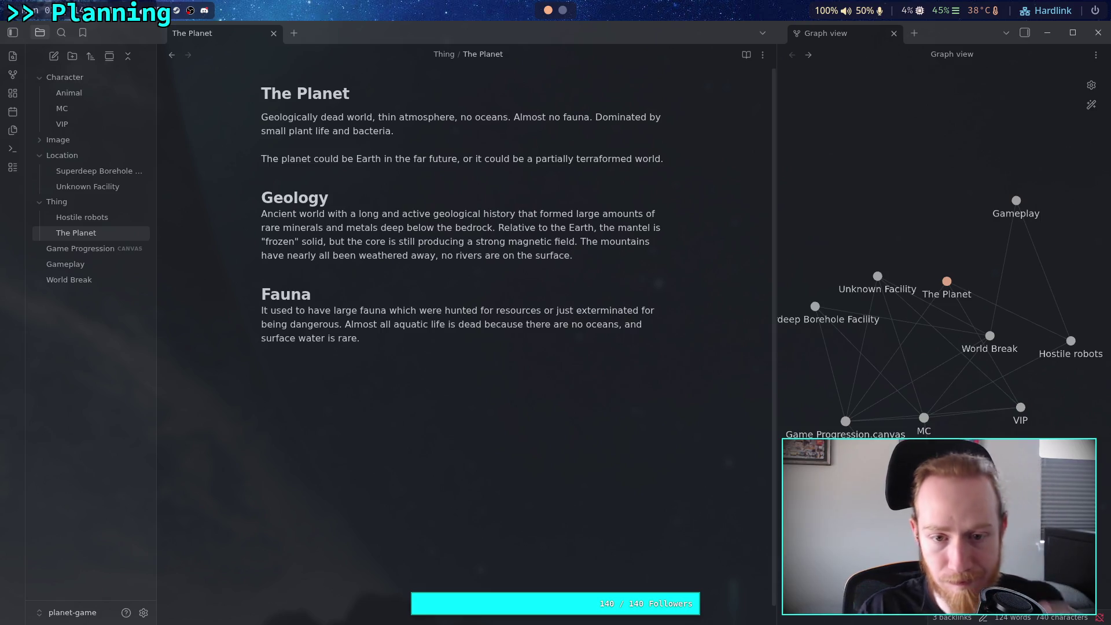
- Change the ending to 'large bodies of water are left, it does not rain anymore. The planet is timeless.'
key("BackSpace")
key("BackSpace")
key("BackSpace")
key("BackSpace")
key("BackSpace")
key("BackSpace")
type("large bodies of water are left")
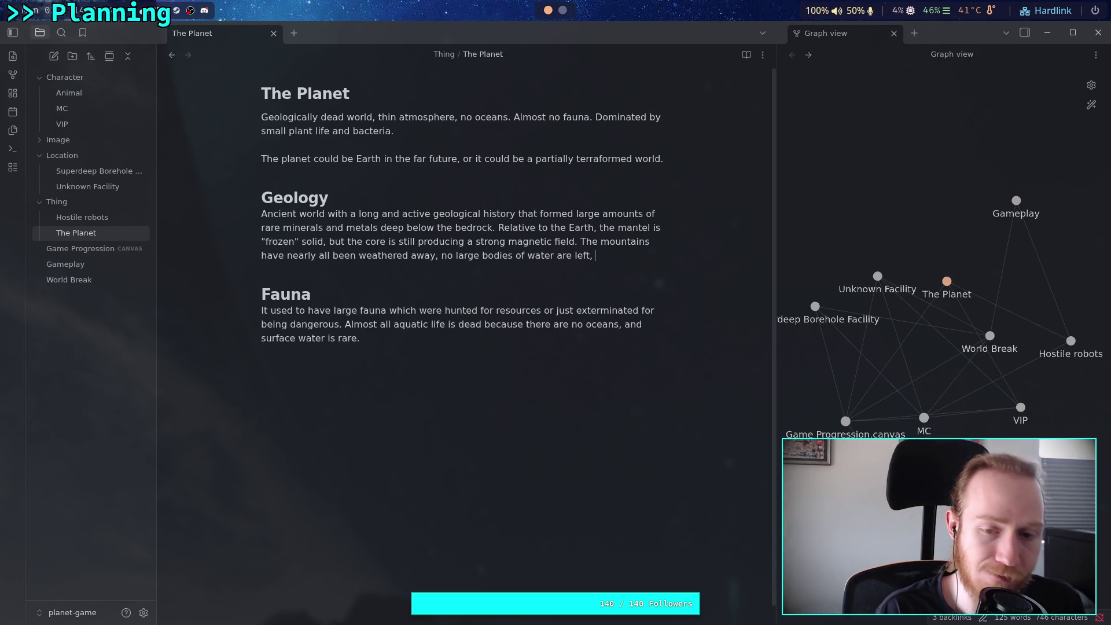
type("it ")
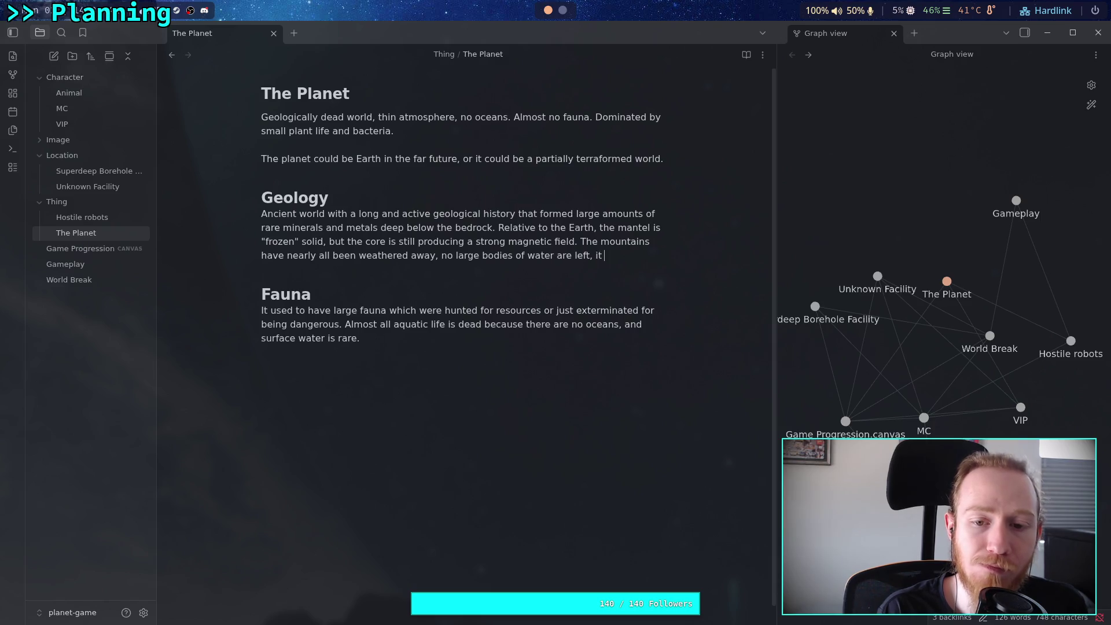
type("does not rain")
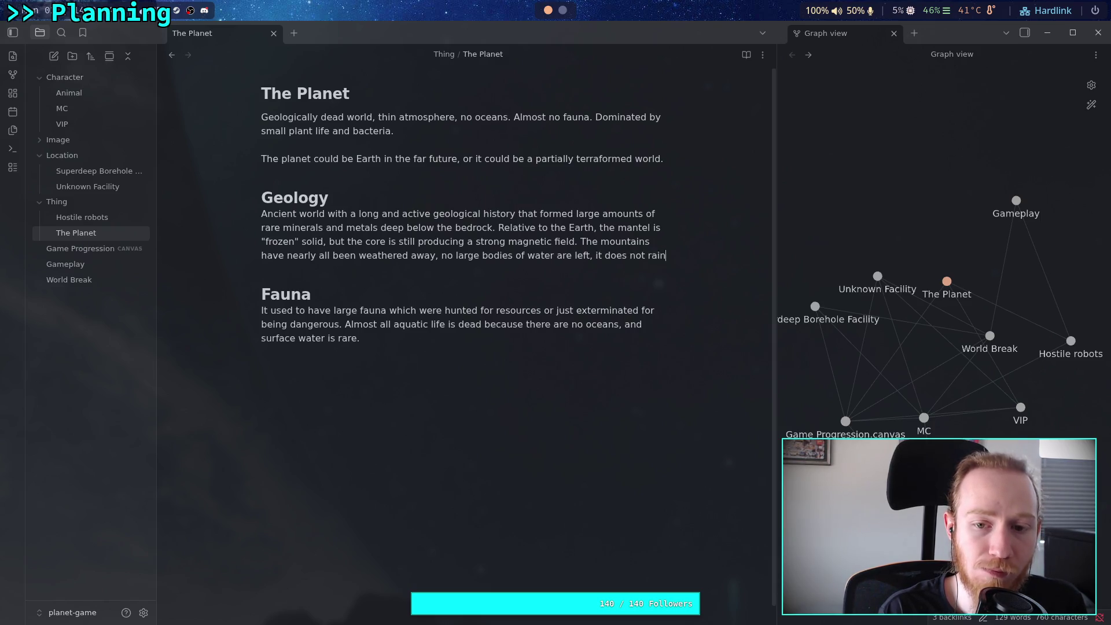
type(" anymore.")
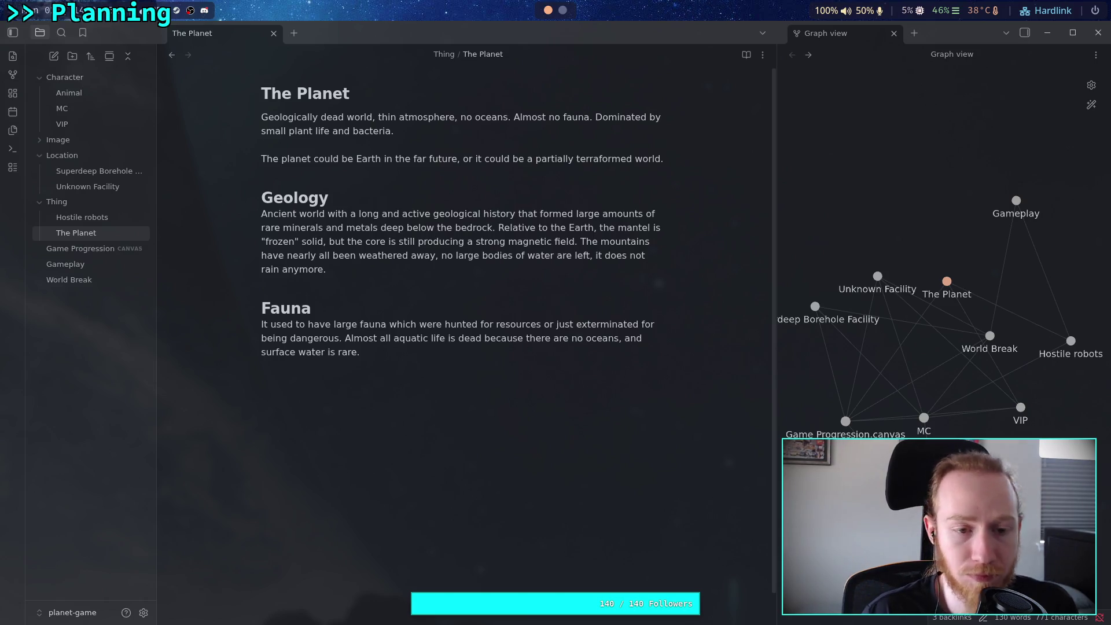
type("The planet is")
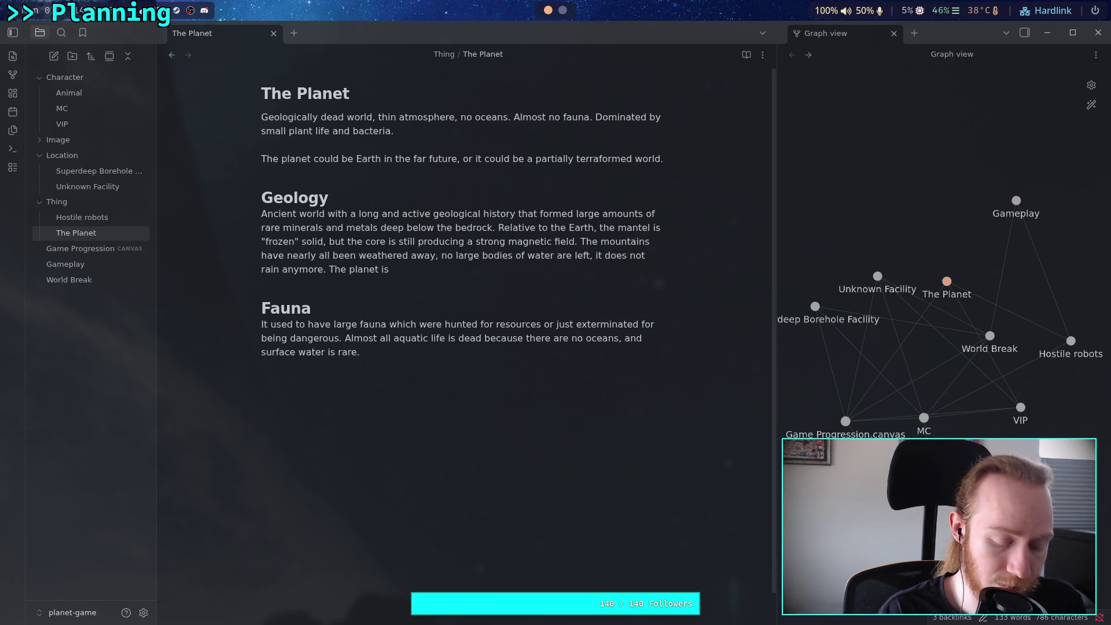
type(" timeless.")
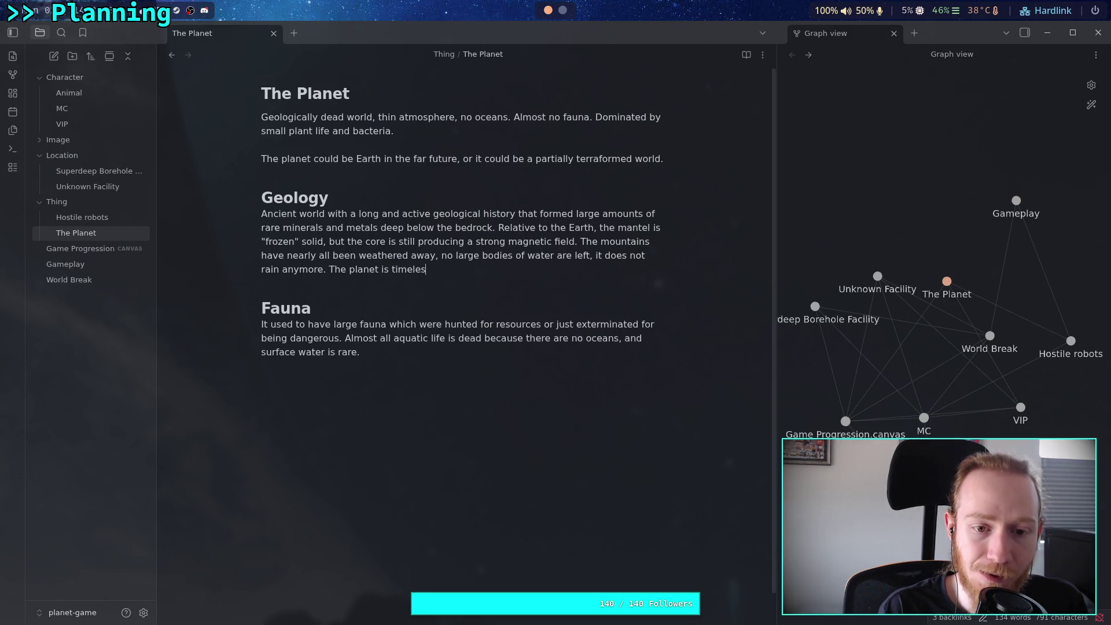
left_click(566, 353)
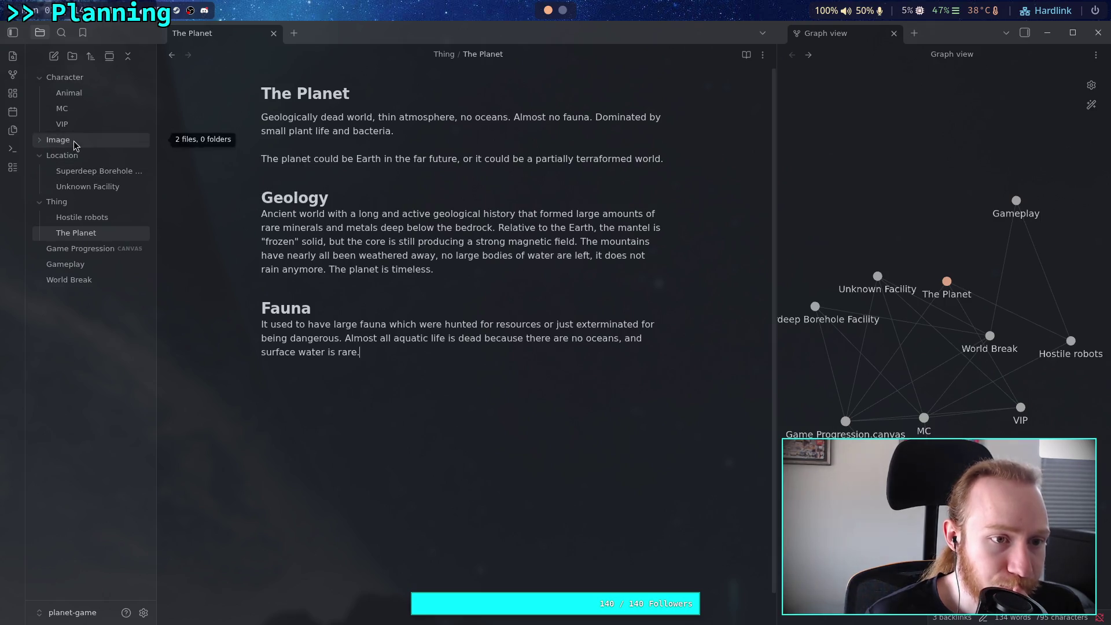
left_click(94, 249)
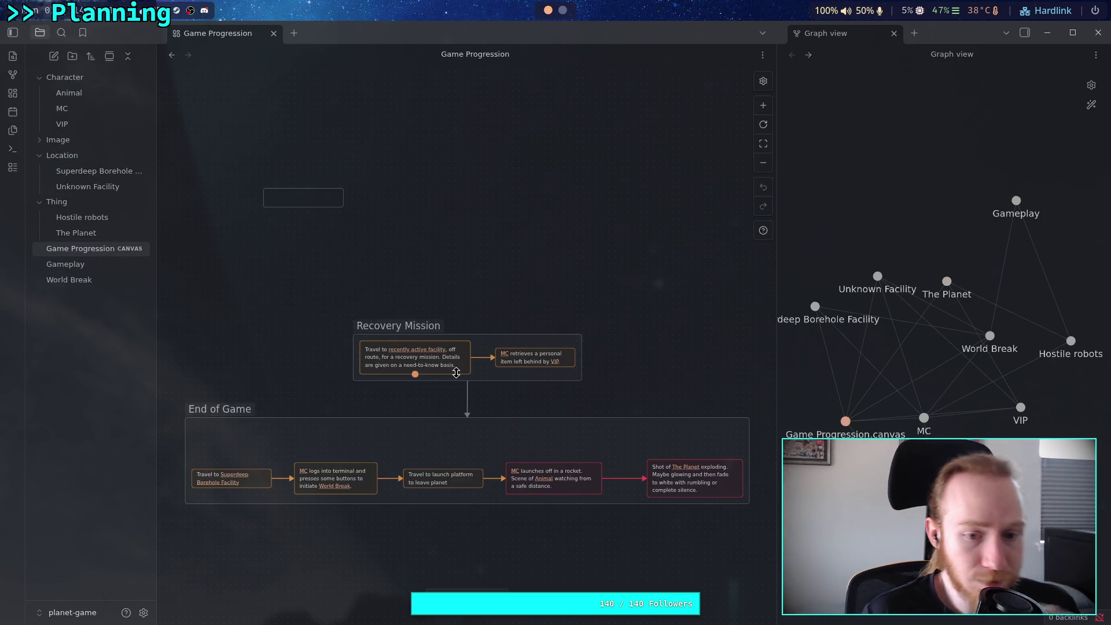
- Briefly edit the empty Game Progression card, then resume writing in the MC note
left_click(317, 203)
double_click(303, 197)
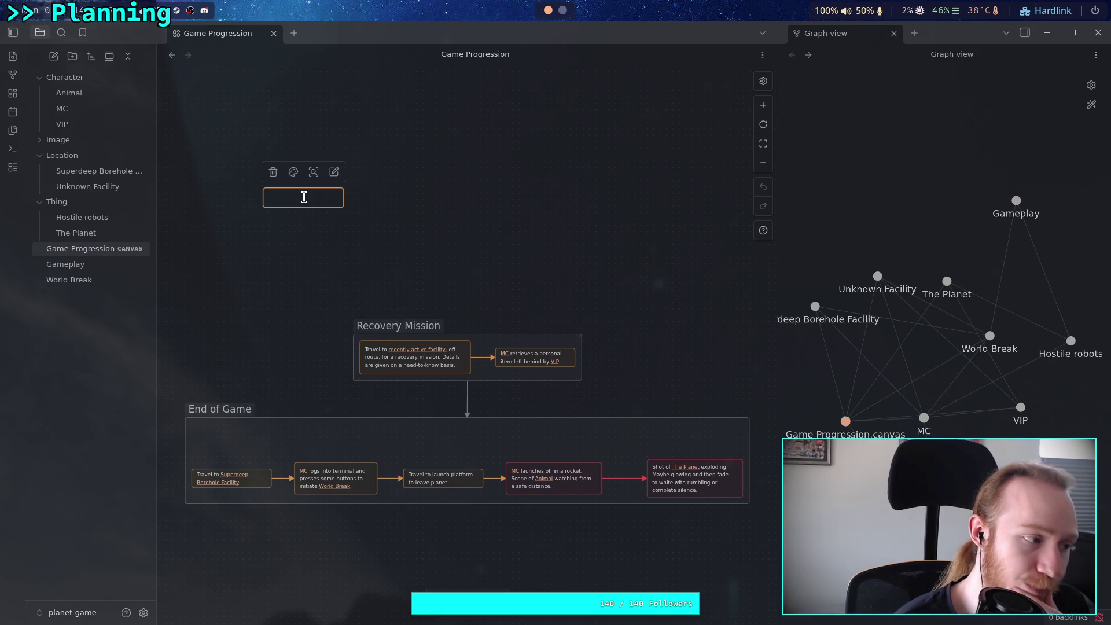
left_click(107, 110)
left_click(546, 146)
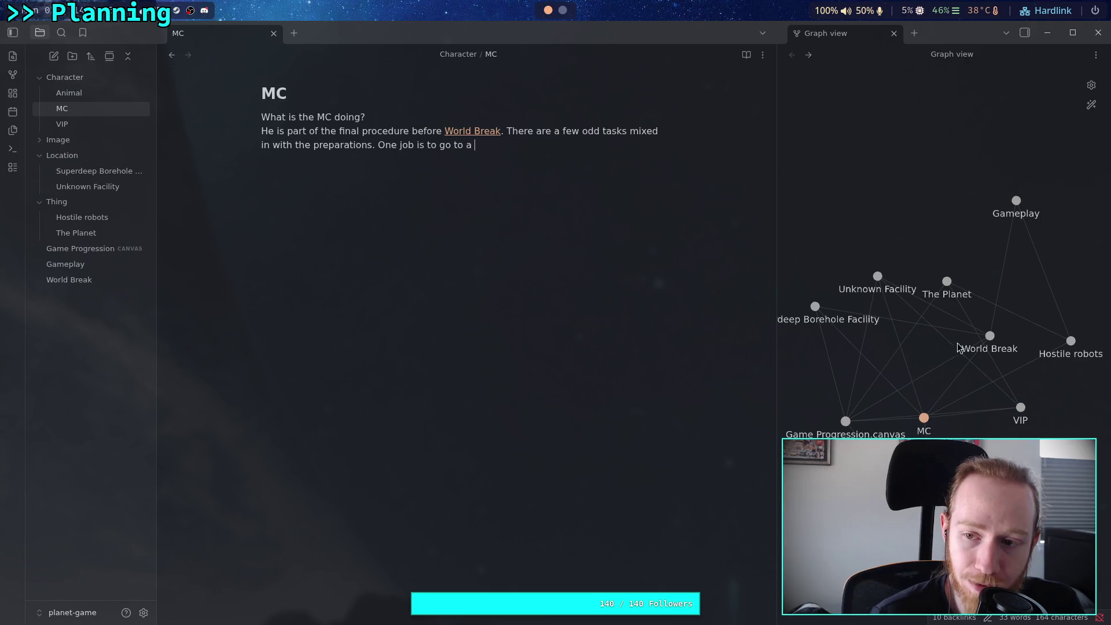
- Finish the first MC job: go to a natural location to take a photo
left_click_drag(991, 340, 782, 348)
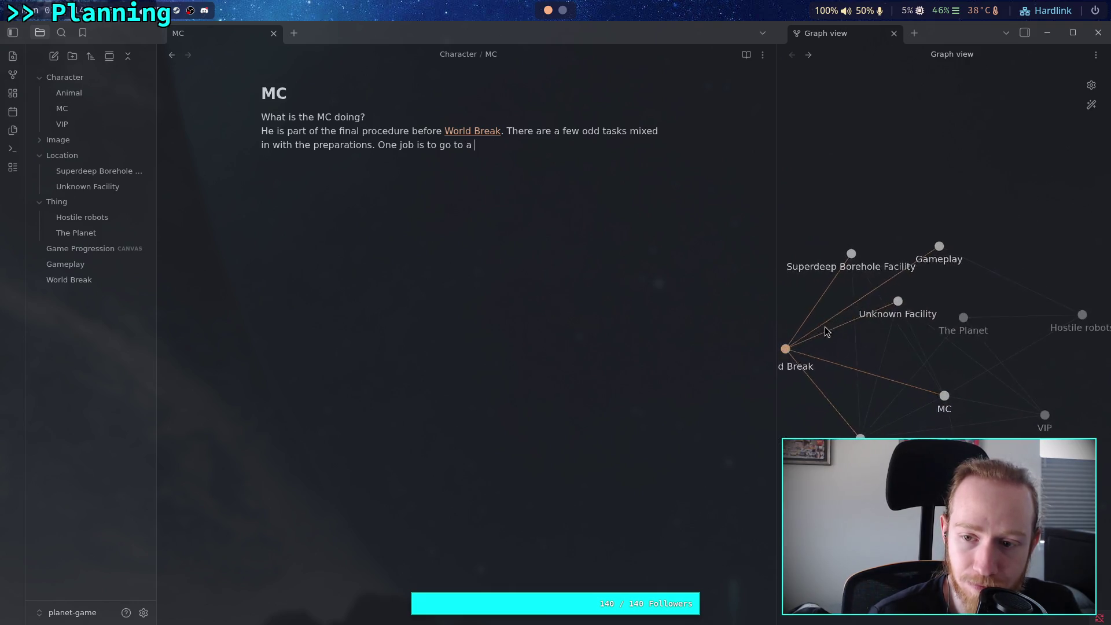
left_click_drag(789, 350, 1001, 328)
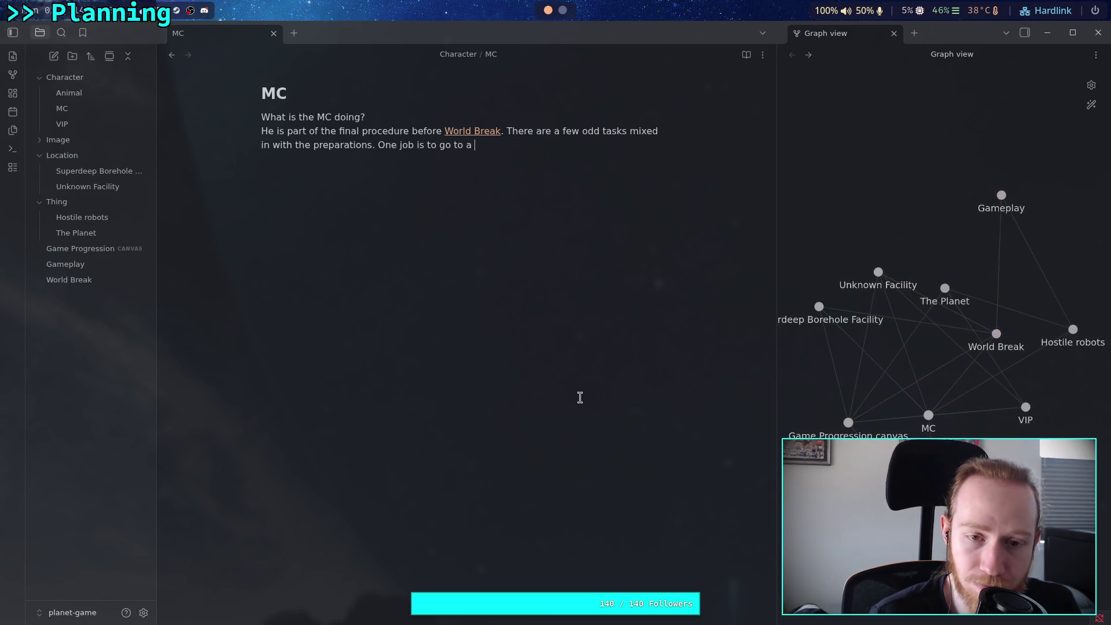
left_click(539, 152)
left_click(531, 144)
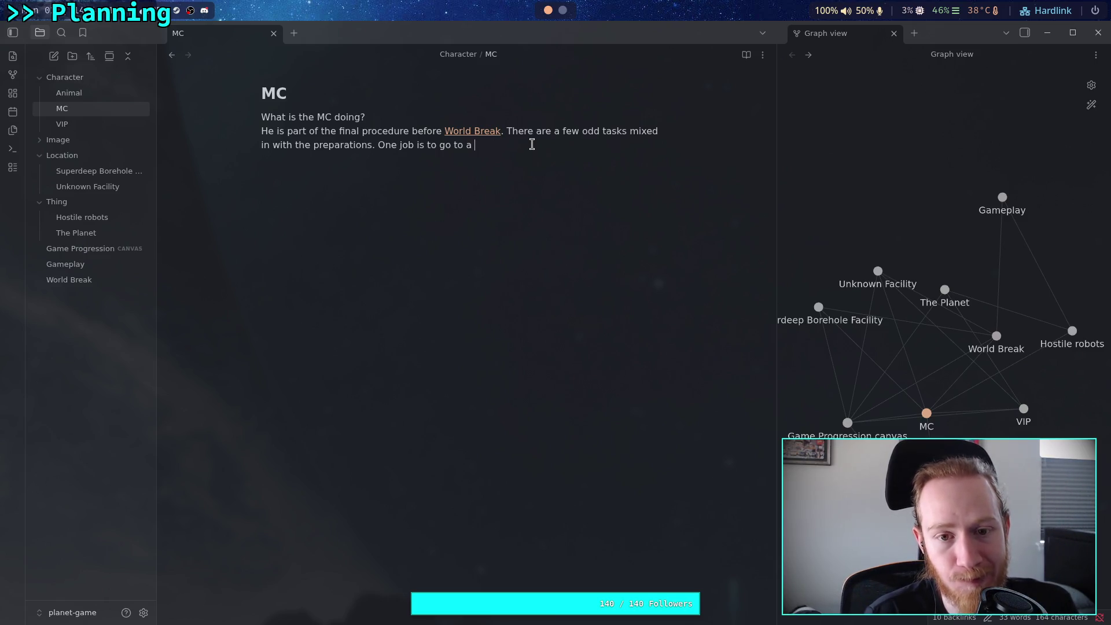
type("nar")
key("BackSpace")
type("tural ")
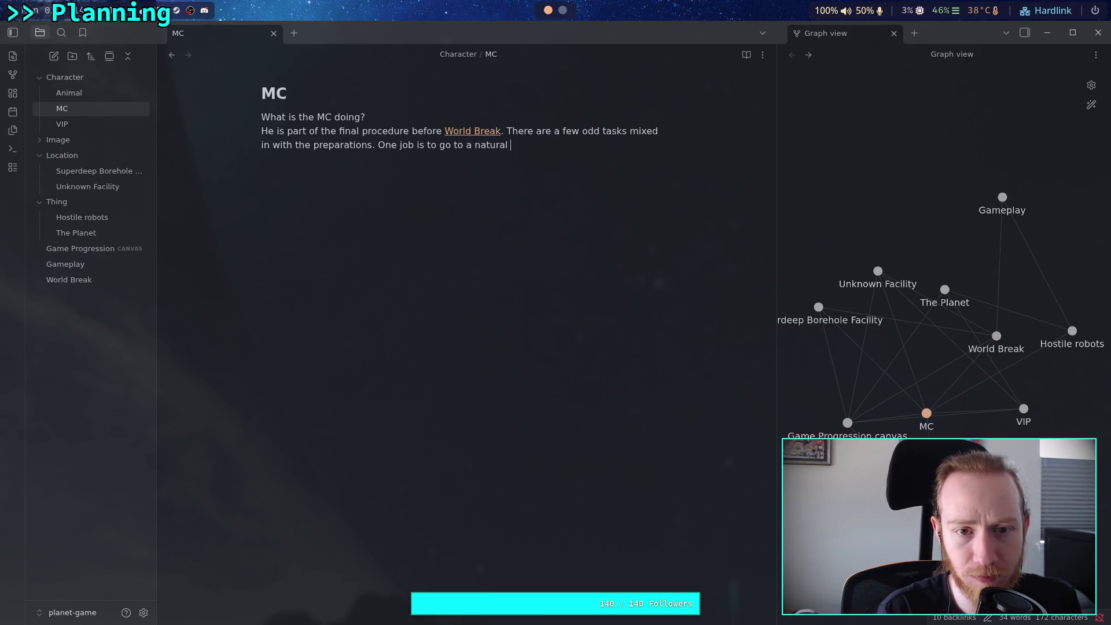
type("location to ")
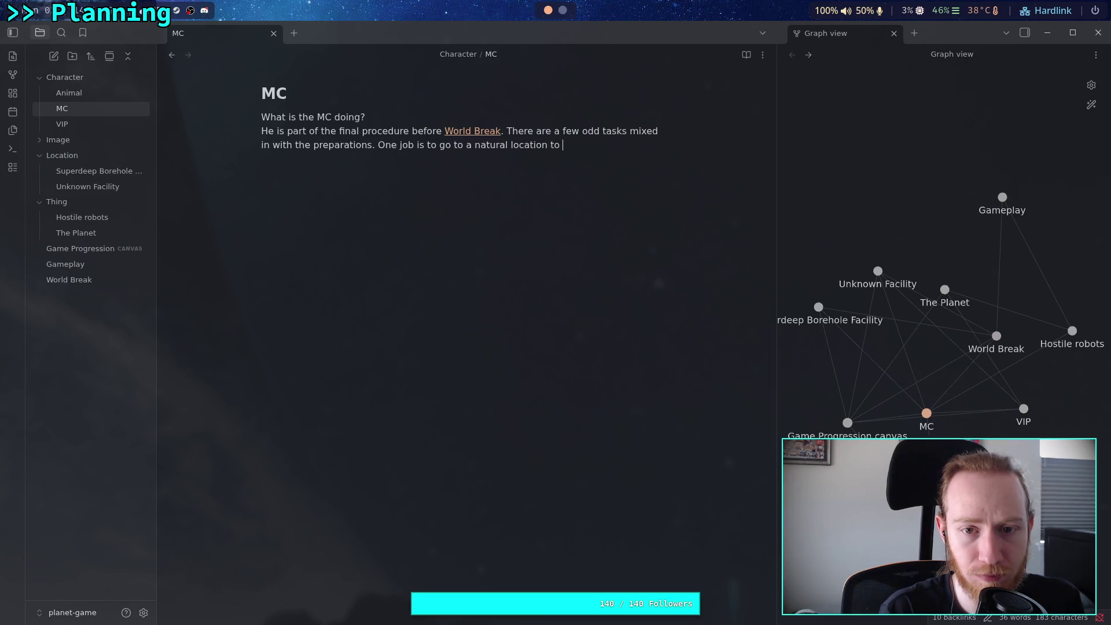
type("take a photo")
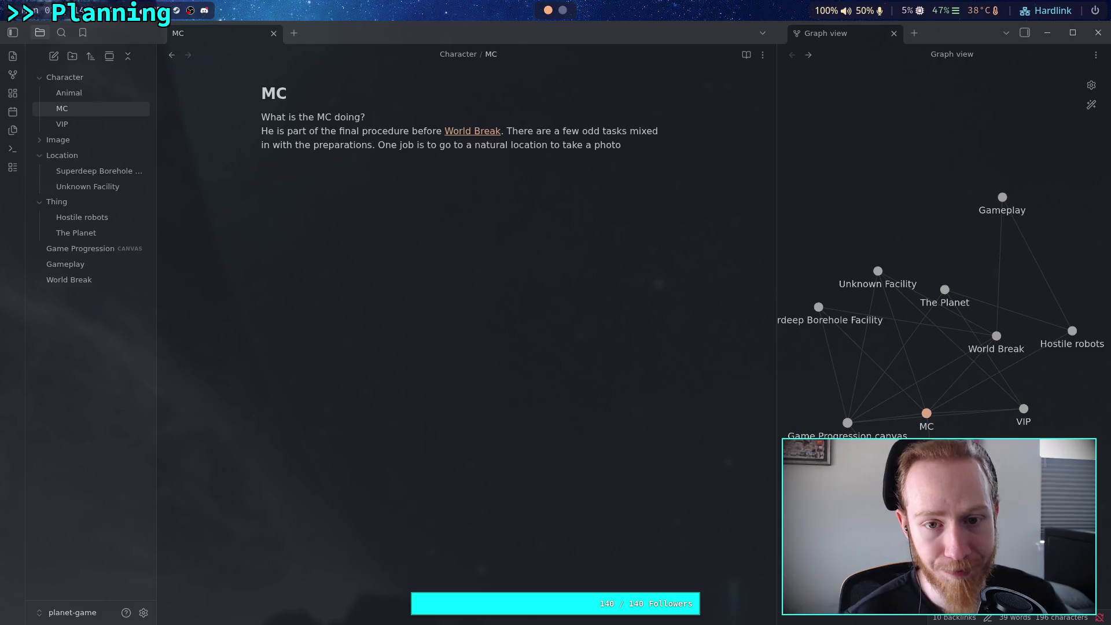
- Add 'Another is to retrieve a personal item left by a [[VIP]].'
type(",")
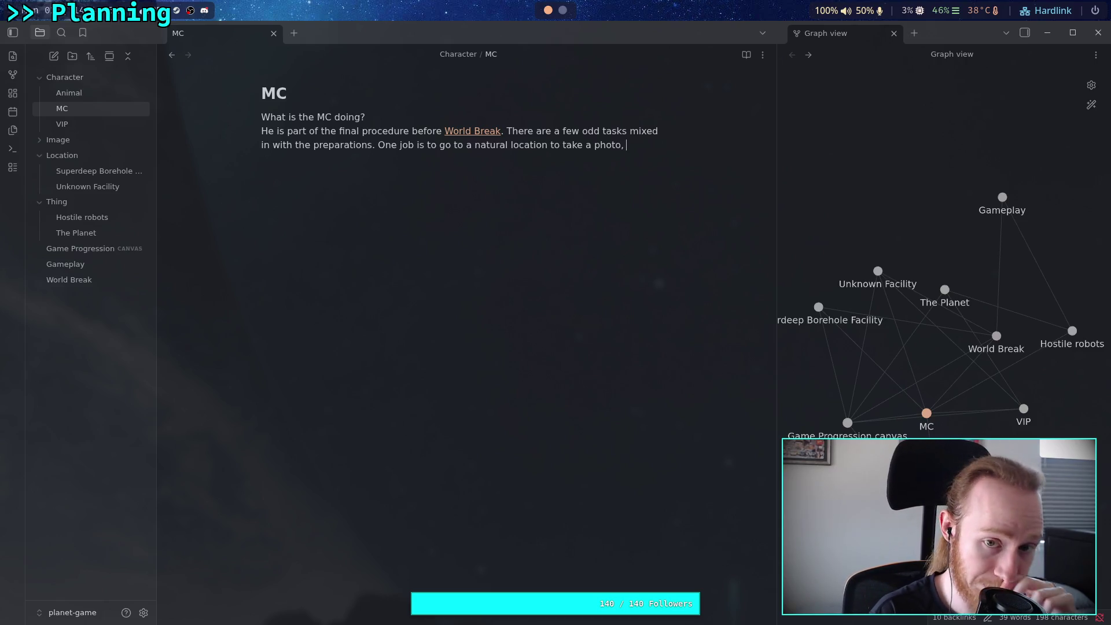
key("BackSpace")
key("BackSpace")
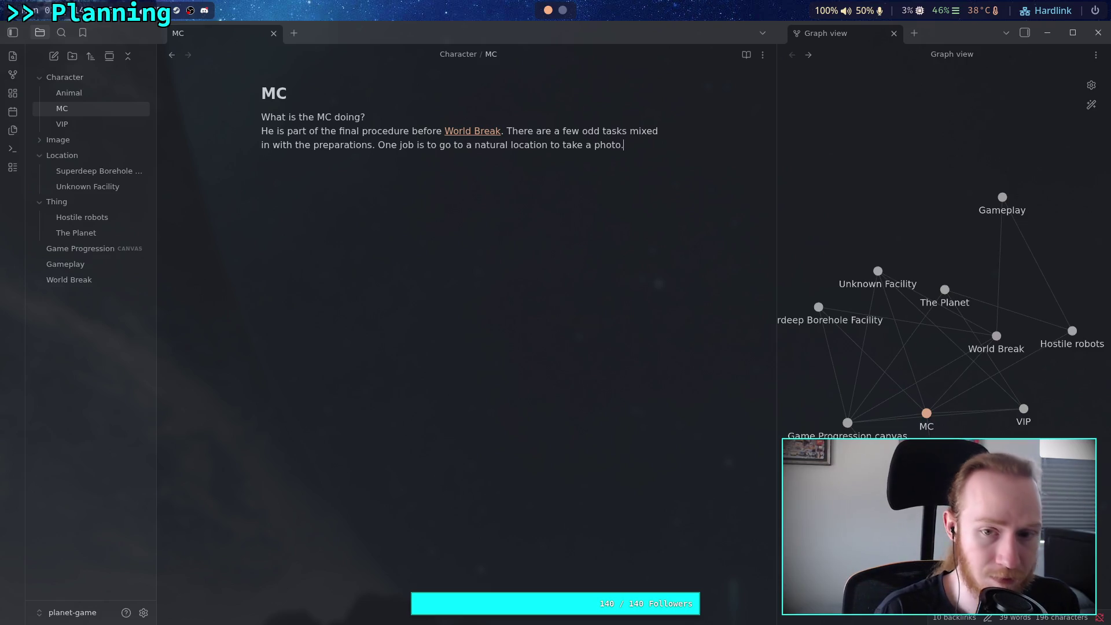
type("Another is to retrieve a personal item left by a [[VIP")
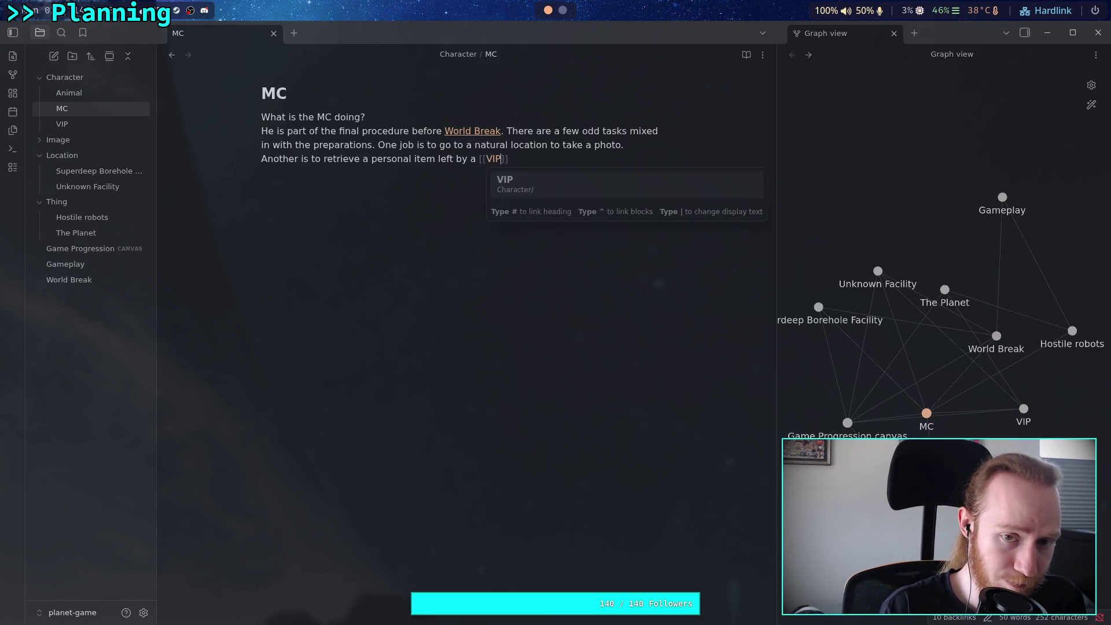
key("Return")
type(".")
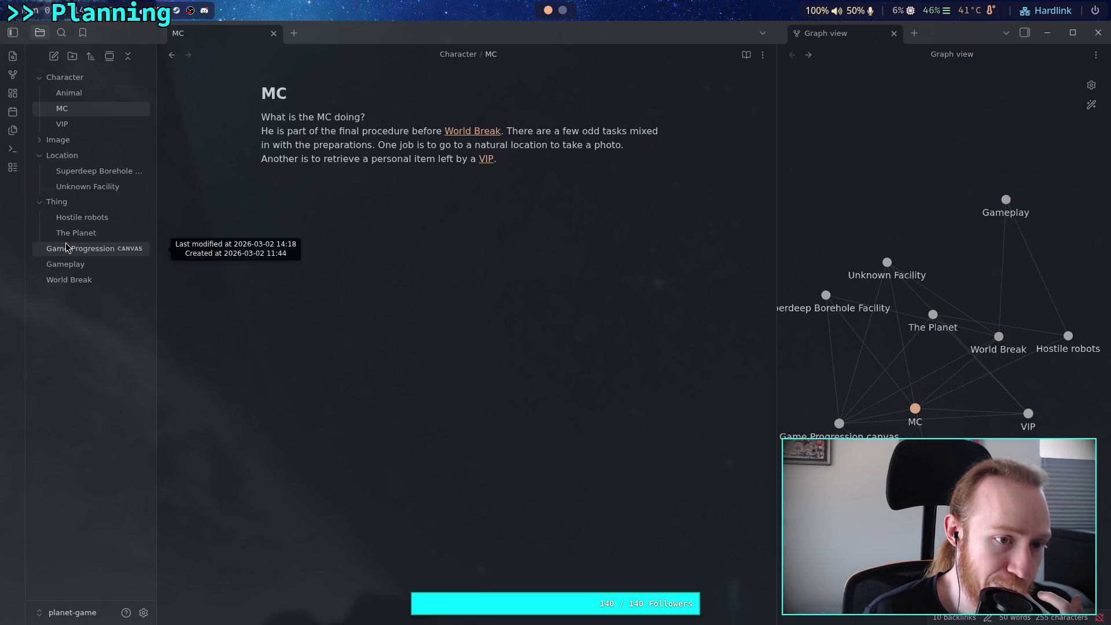
- Open the Game Progression canvas and start writing in the empty card above Recovery Mission
left_click(67, 248)
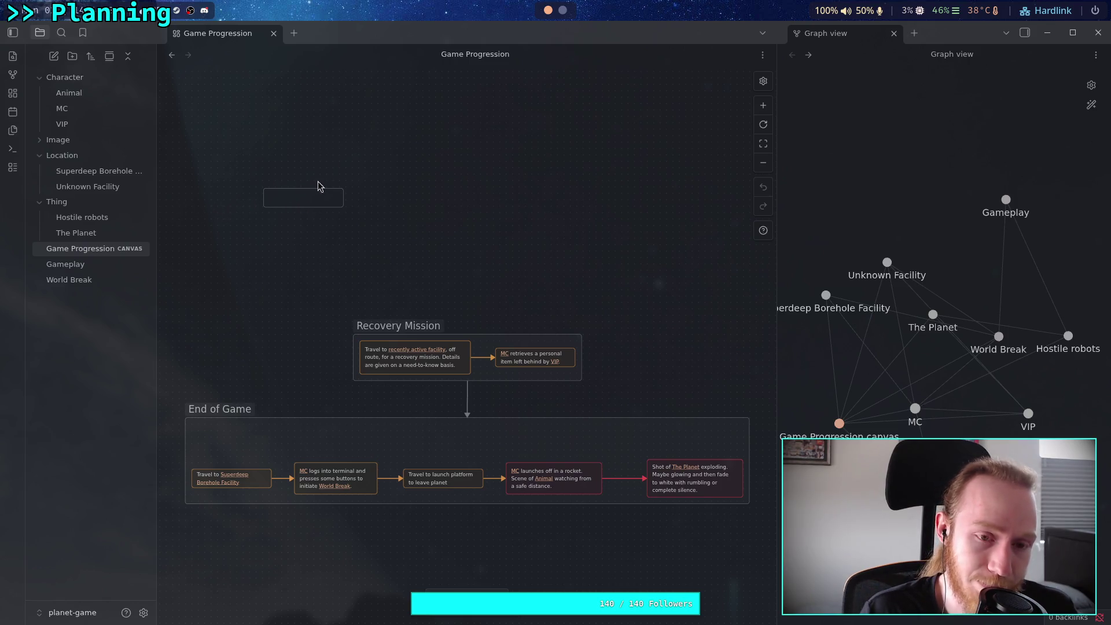
double_click(275, 197)
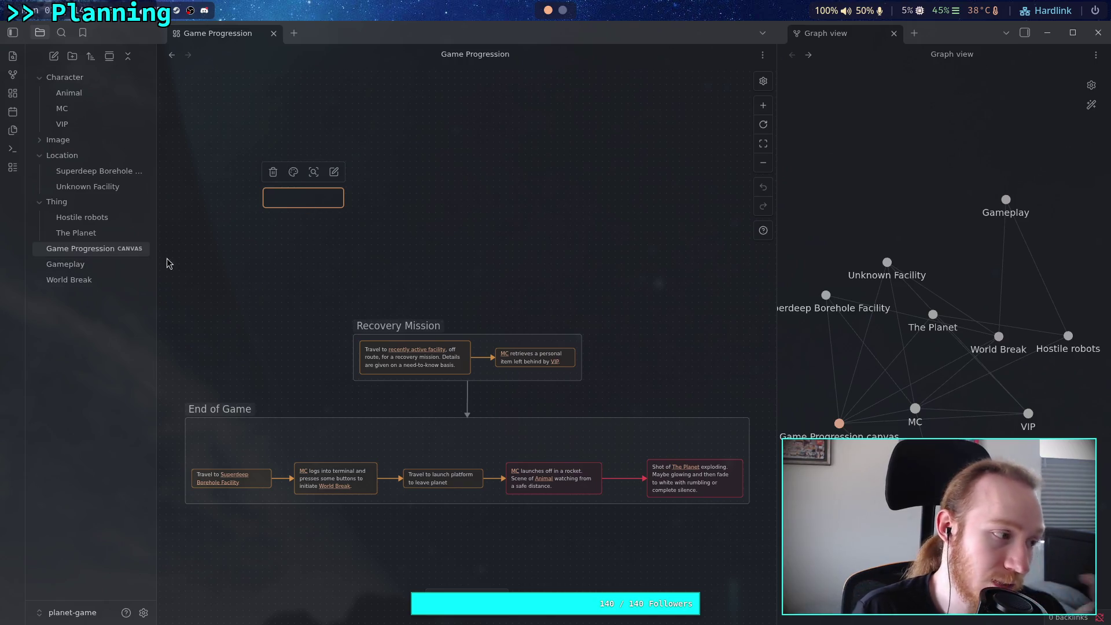
- Switch to Firefox to view the ArtStation artwork of the red plane on snow
key("alt+Tab")
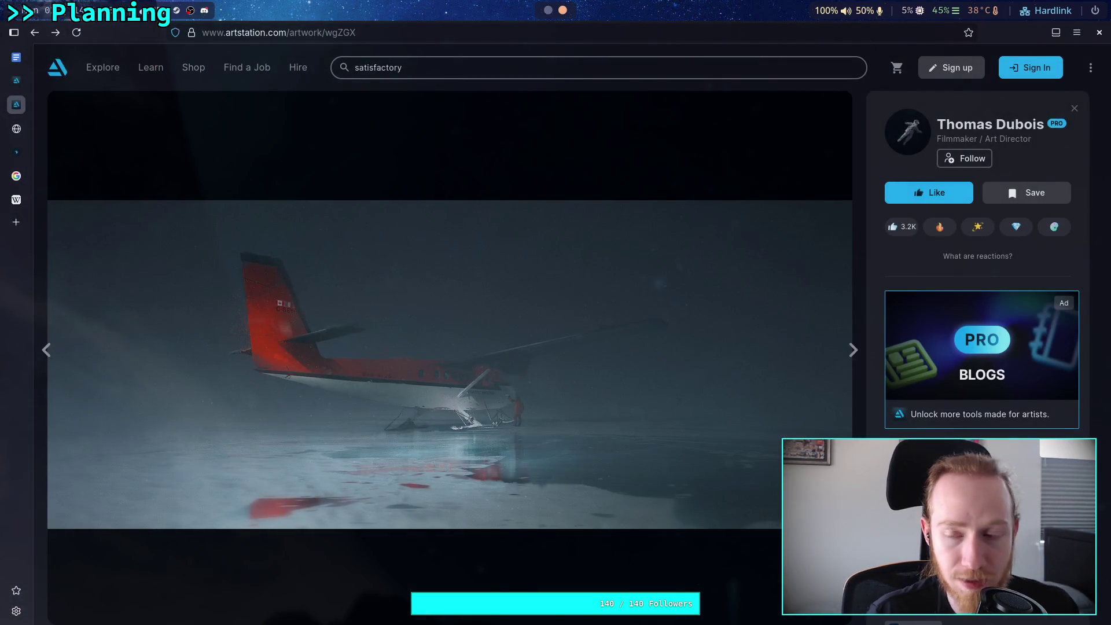
key("ctrl+t")
type("b")
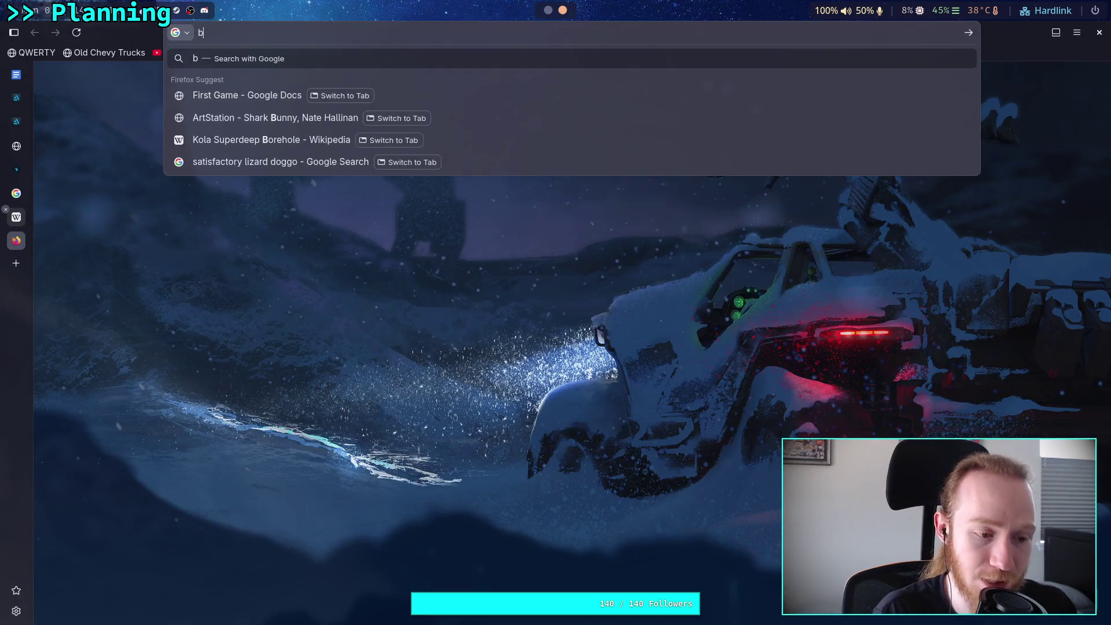
type("aroqu")
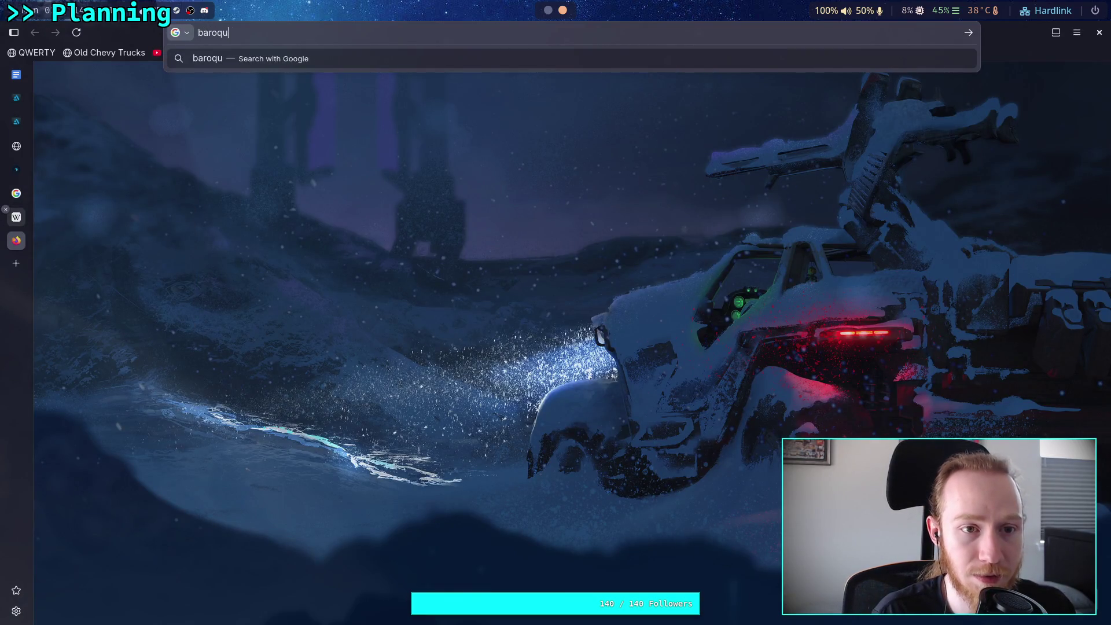
type("e game")
key("Return")
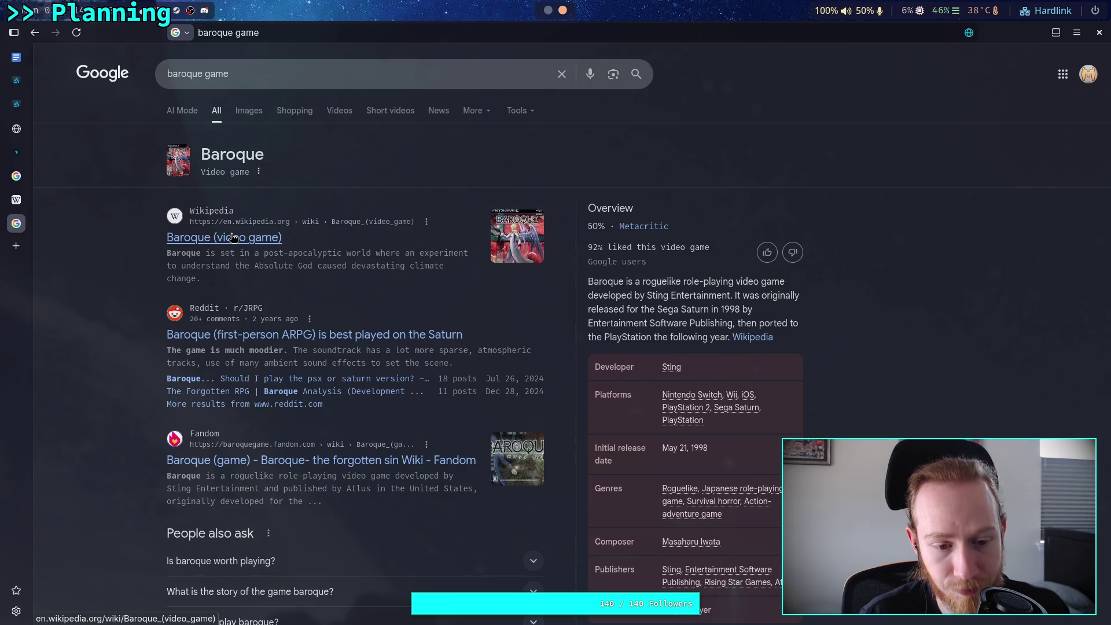
middle_click(17, 224)
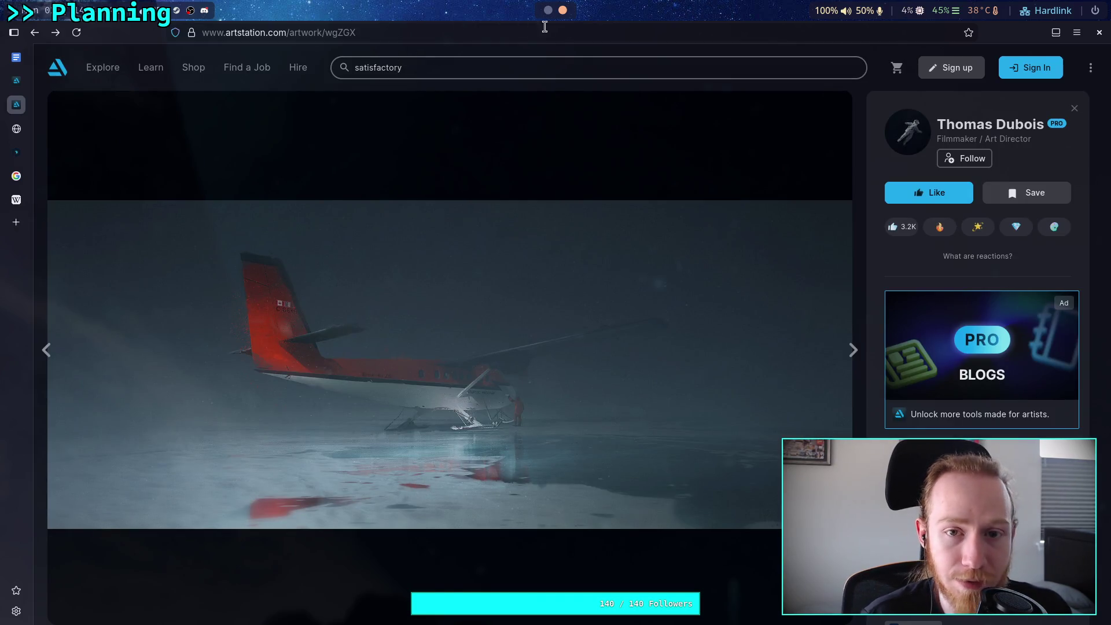
- Return to the Obsidian workspace with the Game Progression canvas
left_click(548, 11)
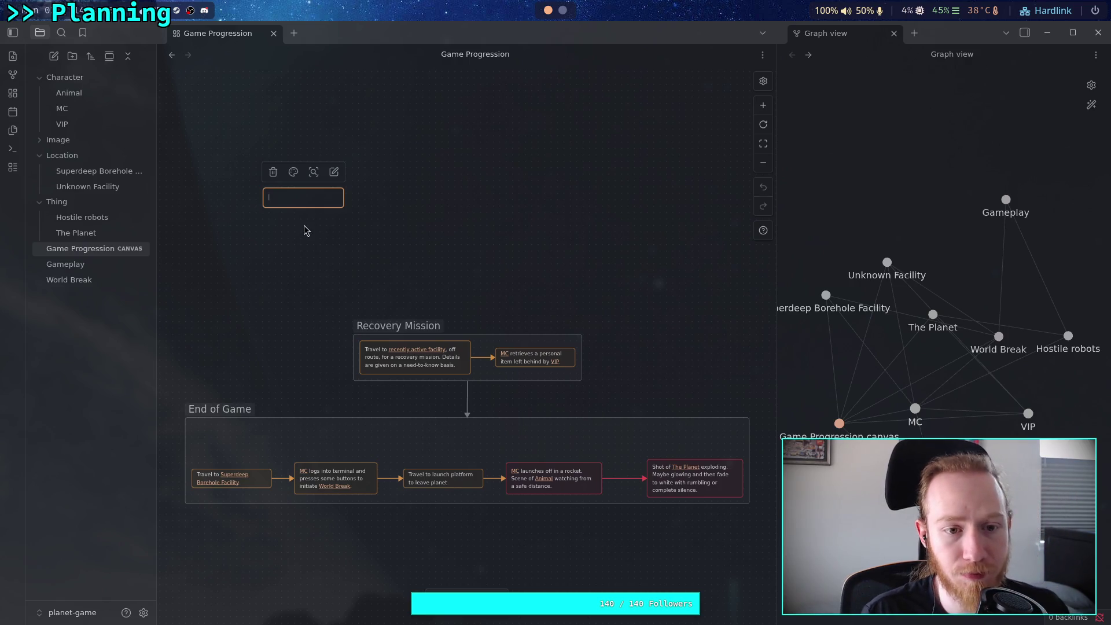
- Draft the card with an [[MC]] link, then replace it with 'Travel to a remote natural location, near'
scroll(301, 230, "up", 3)
type("[[MC")
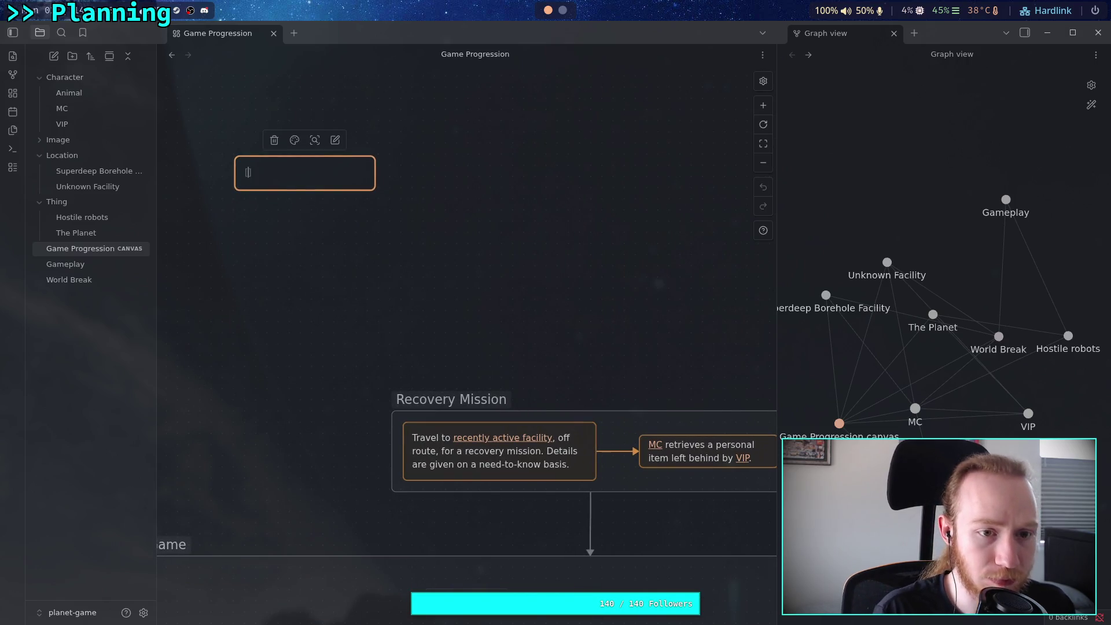
key("Return")
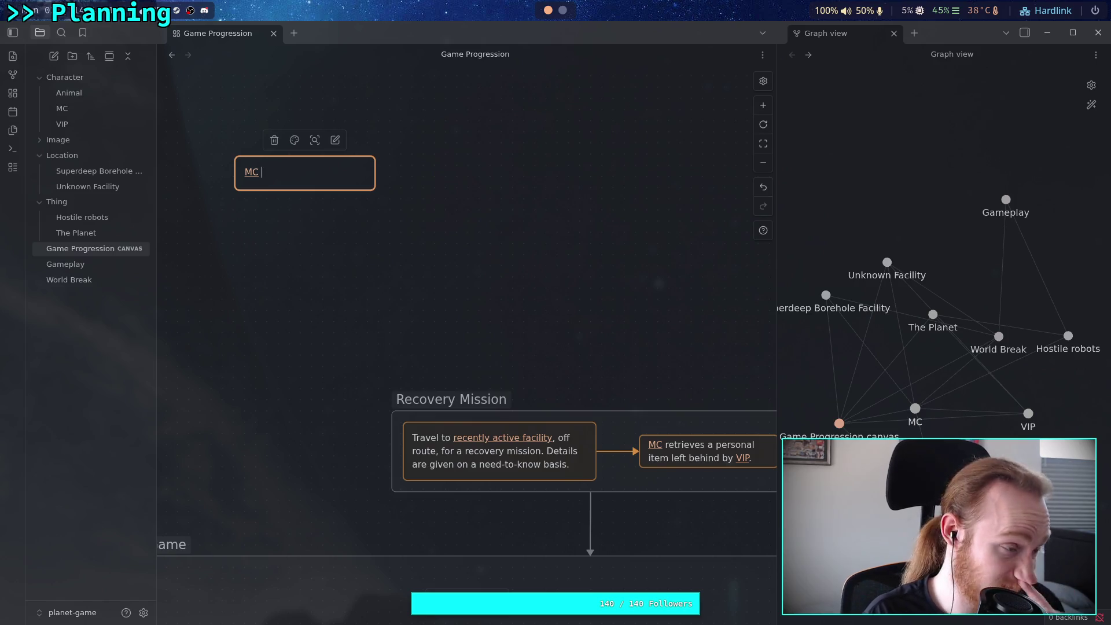
type("is tas")
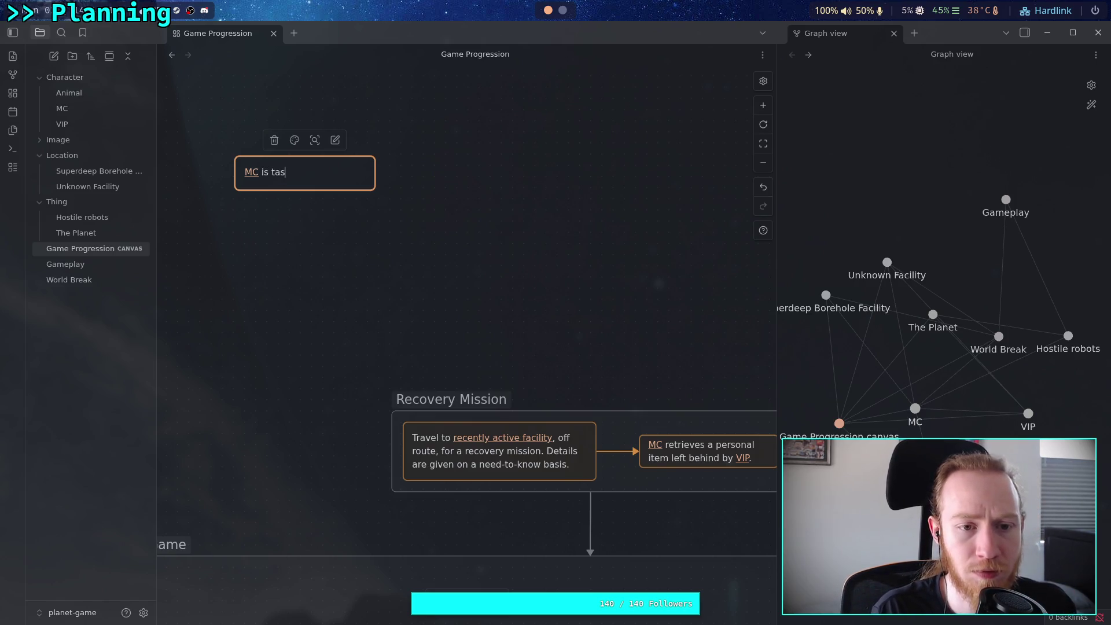
type("ked to")
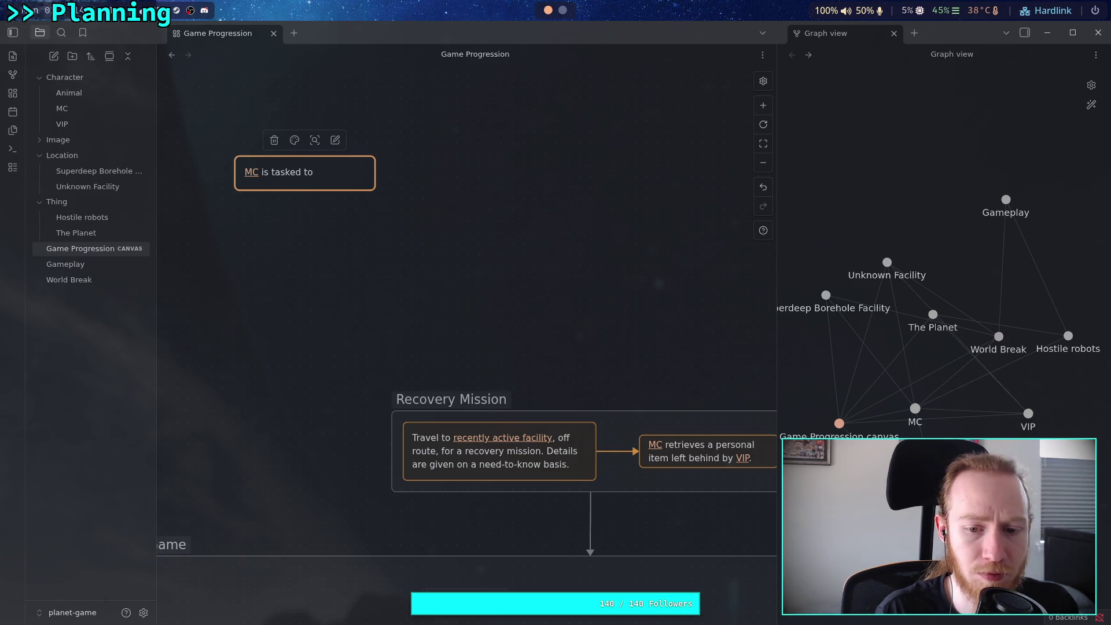
key("BackSpace")
key("BackSpace")
key("BackSpace")
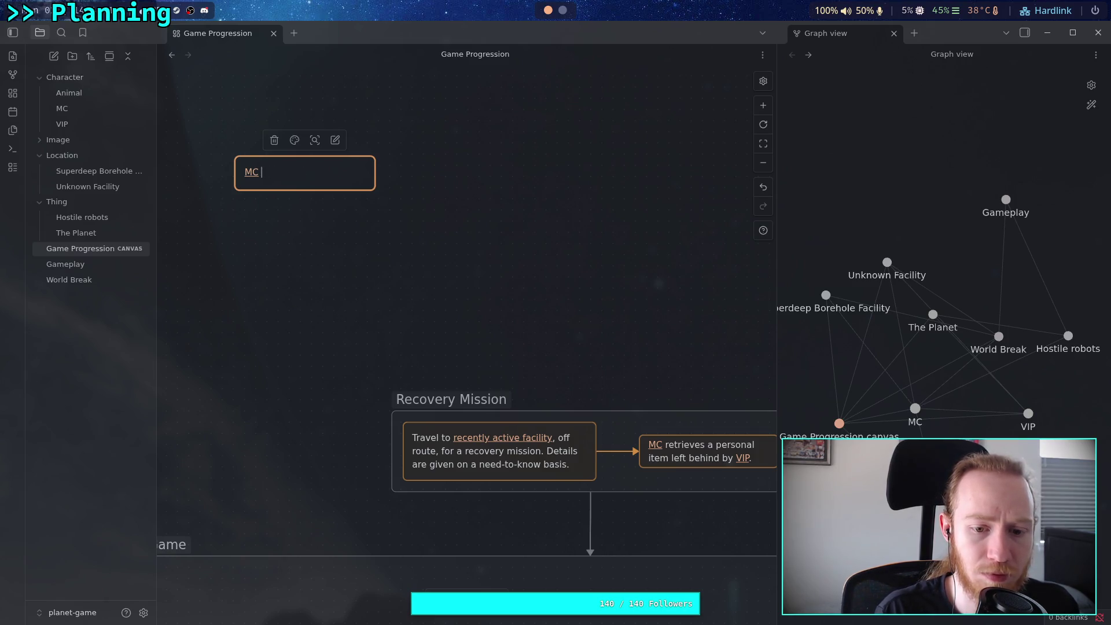
key("BackSpace")
key("BackSpace")
key("BackSpace")
type("T")
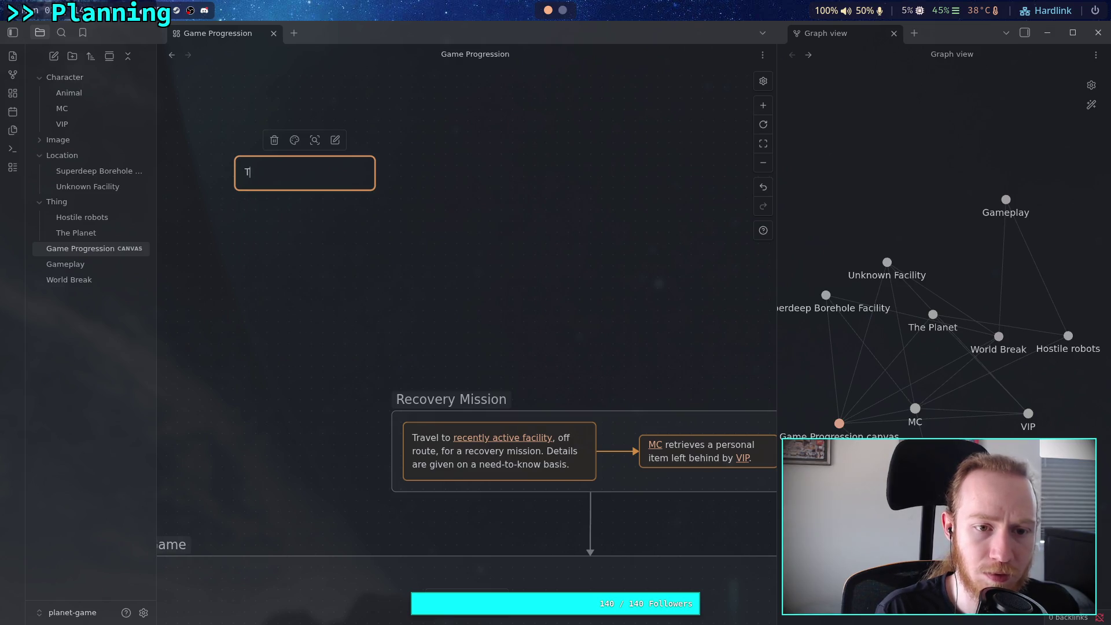
type("ravel to a re")
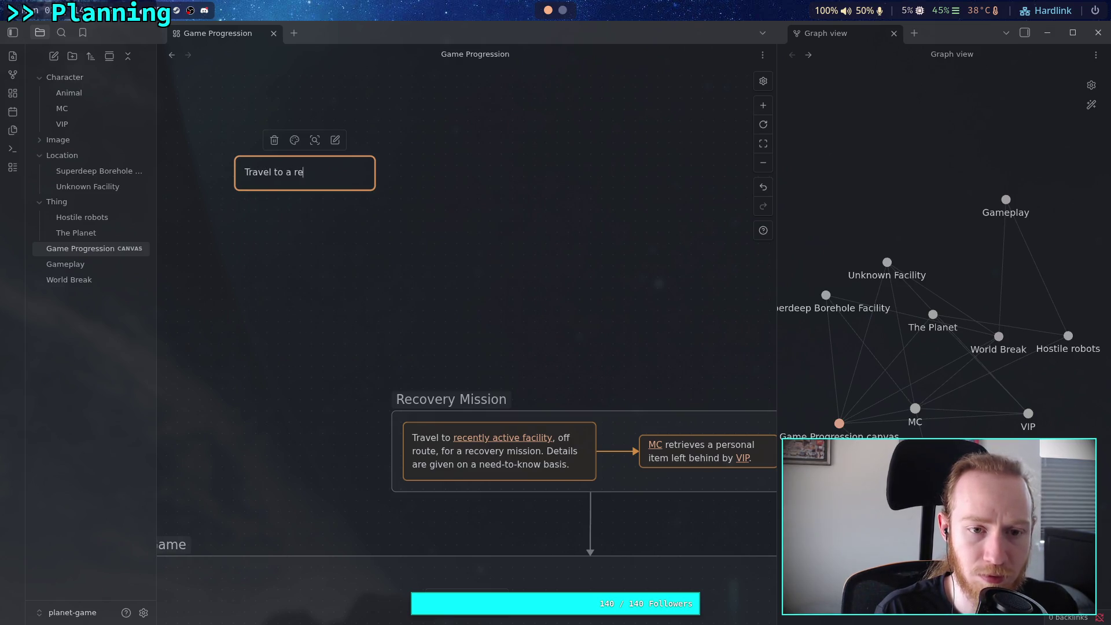
type("mote natu")
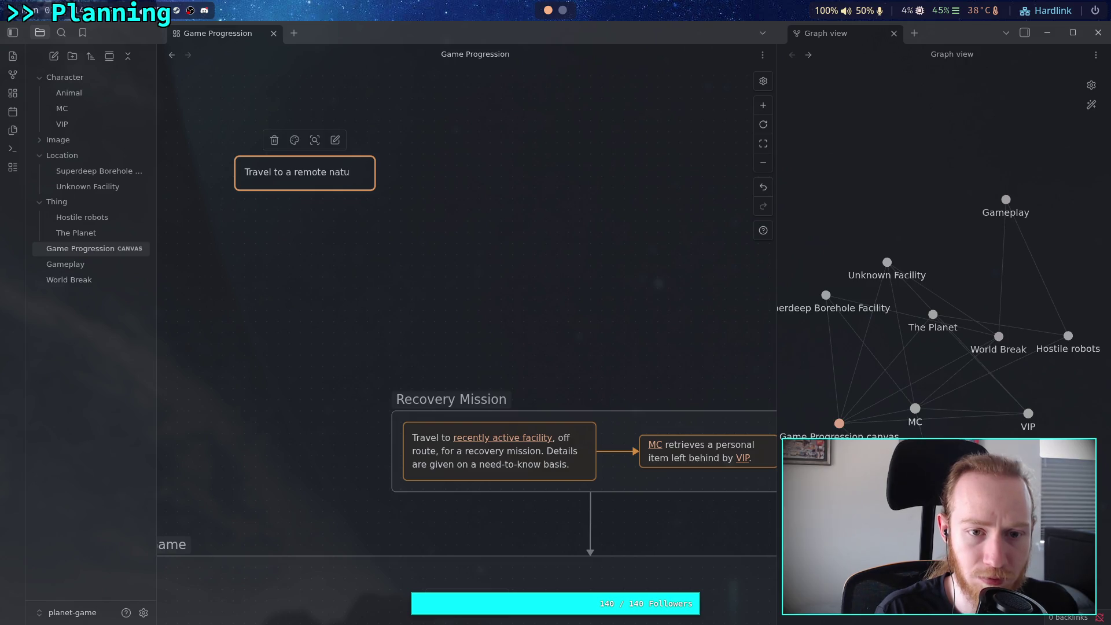
type("ral location")
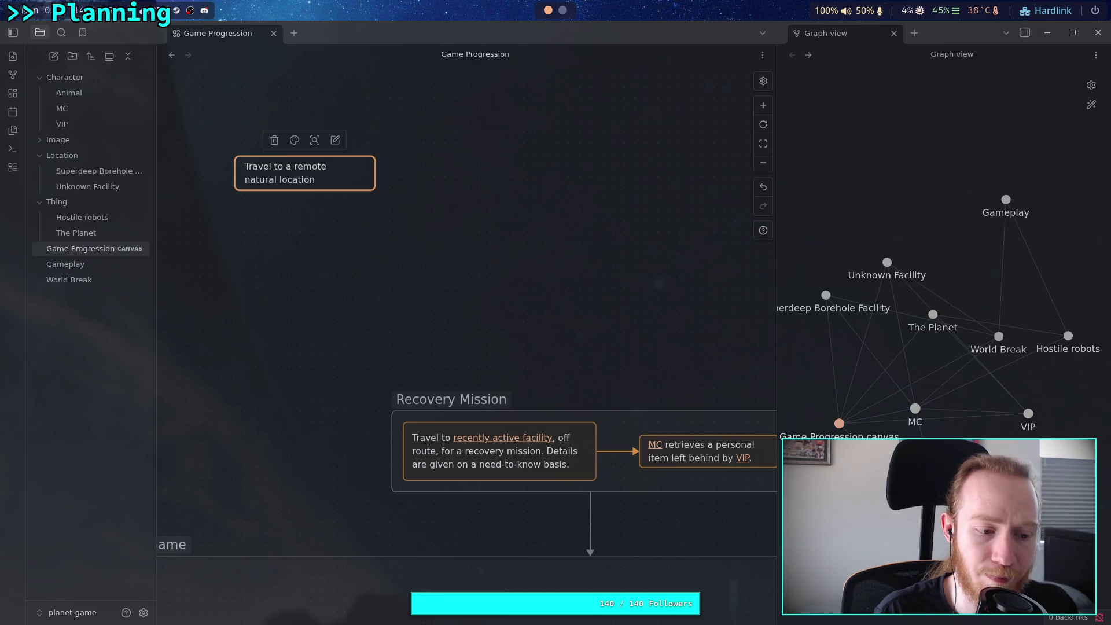
type(",")
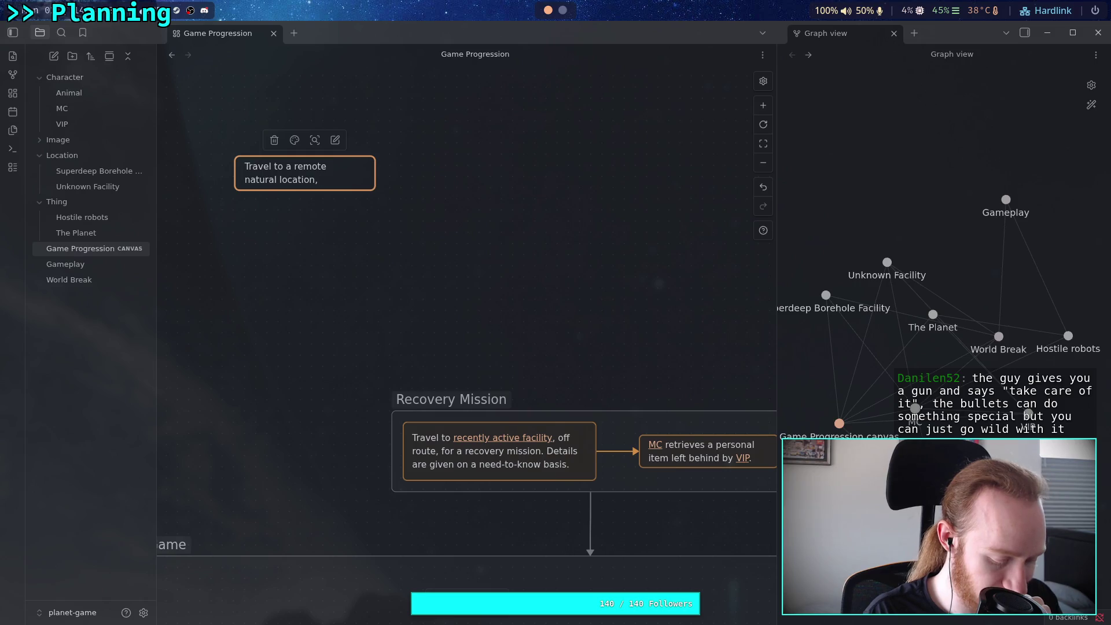
type(" near")
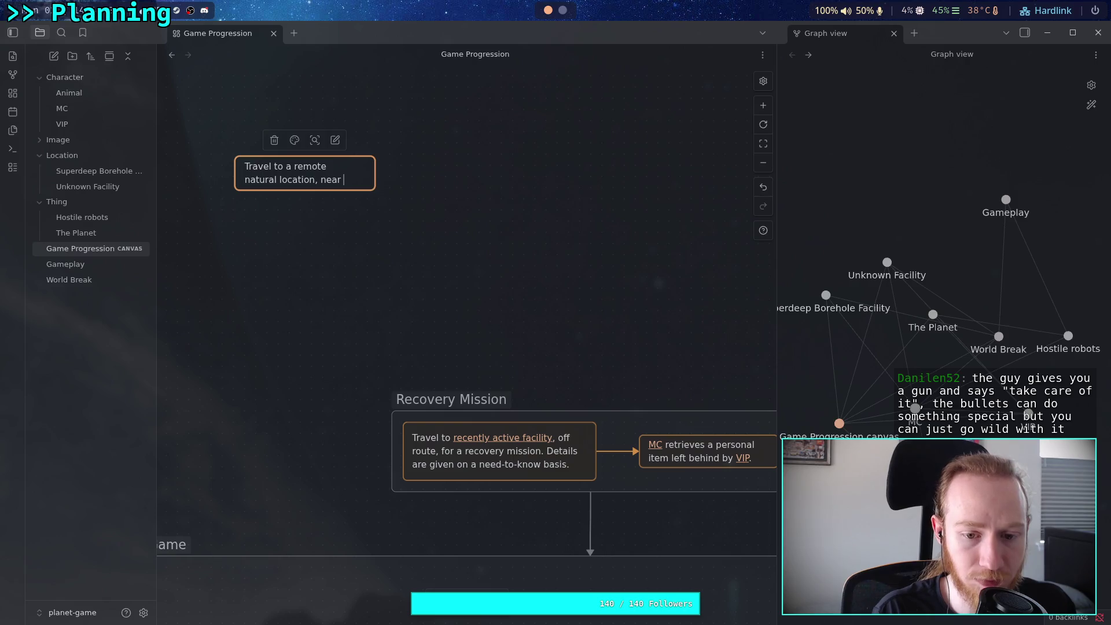
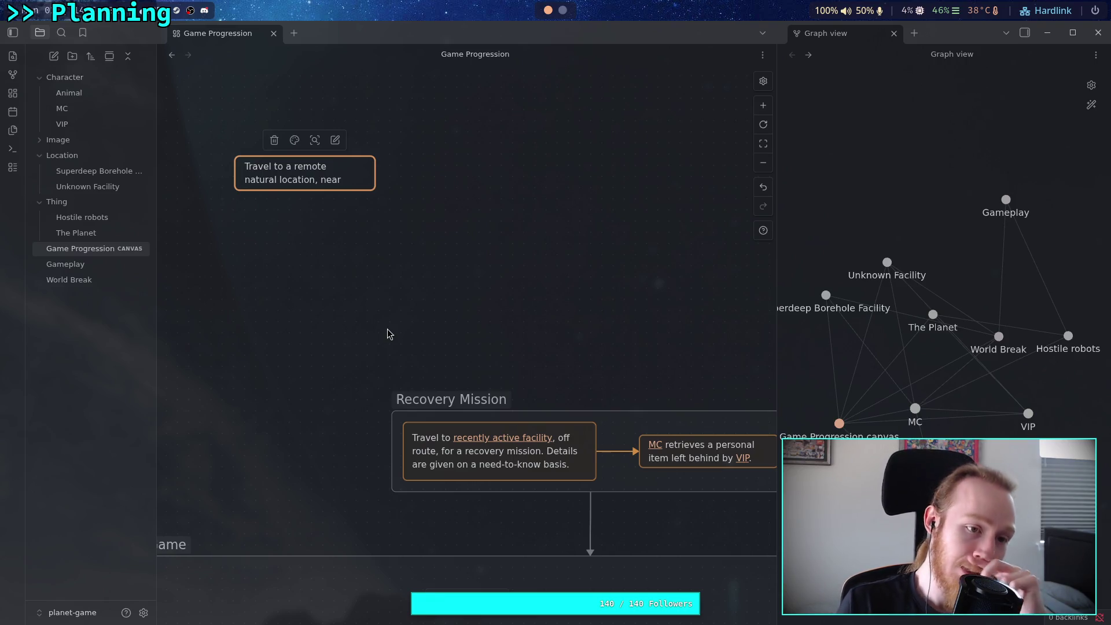
- Create a new note titled 'Ultra Weapon' inside the Thing folder
left_click(99, 204)
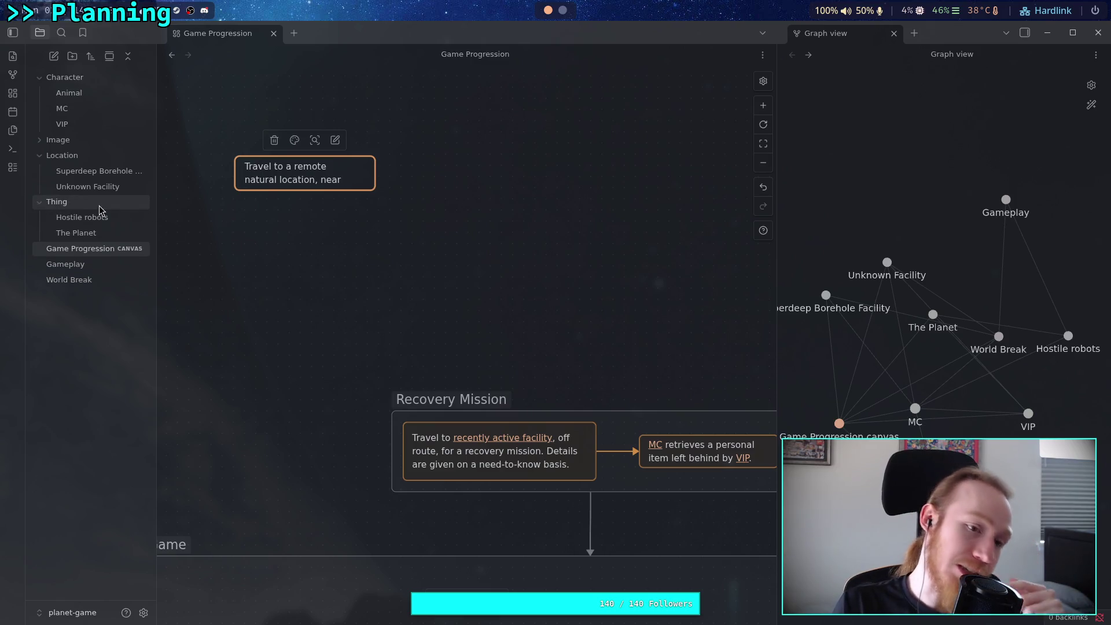
right_click(107, 206)
left_click(135, 222)
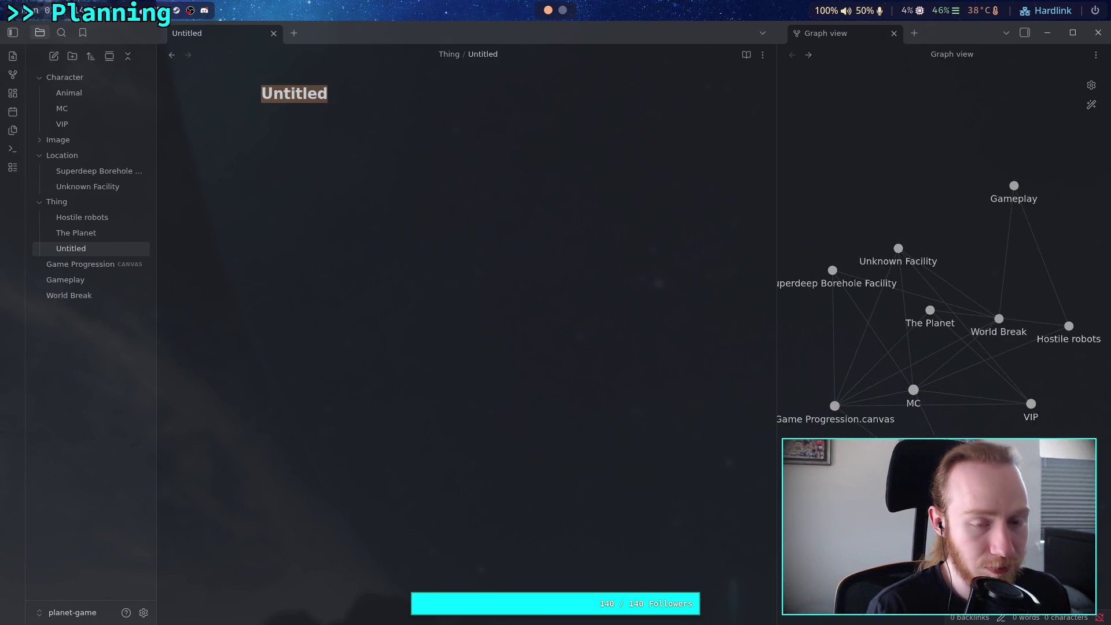
type("Ultra ")
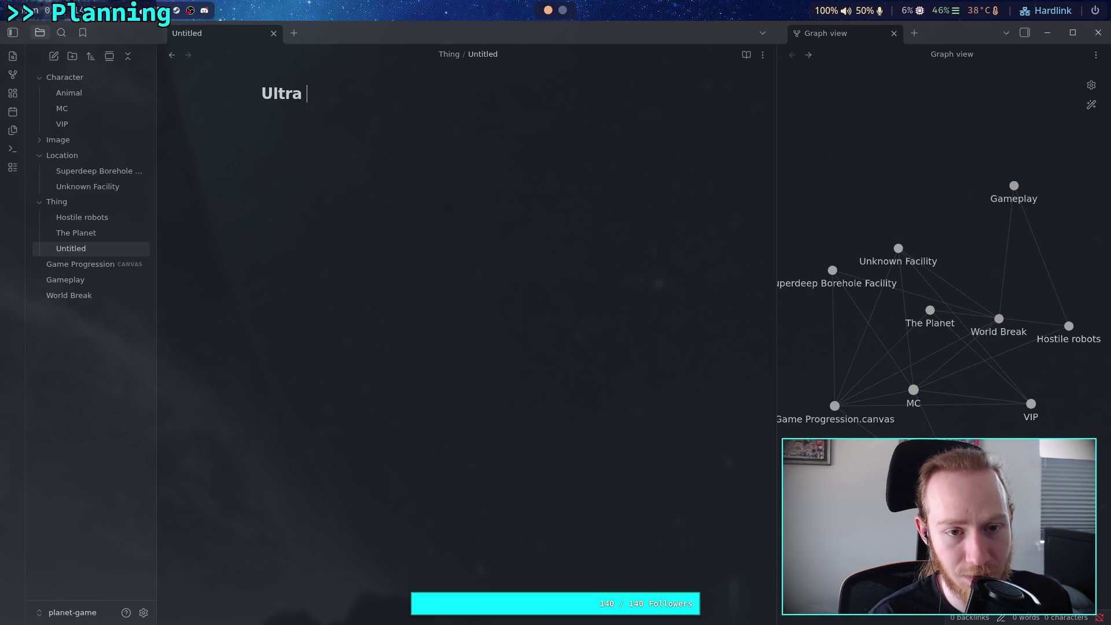
type("Weapon")
key("Return")
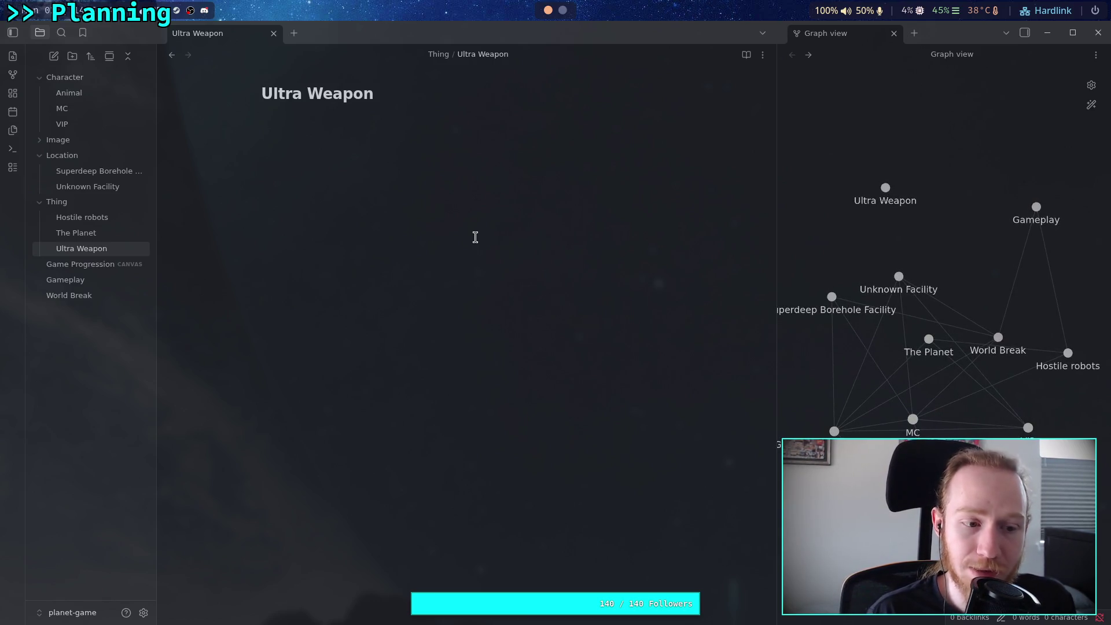
- Begin the note body with the word 'A'
type("The")
key("BackSpace")
key("BackSpace")
key("BackSpace")
type("A")
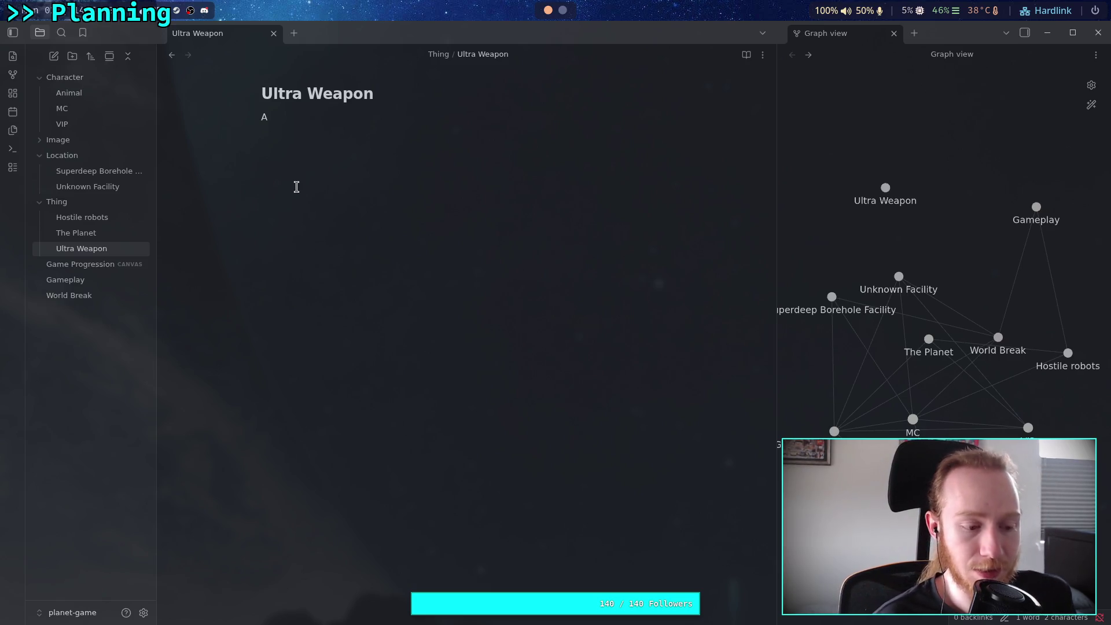
- Finish the line 'A weapon that is giga powerful, with almost no ammo given.' and switch to the browser workspace
type("wea")
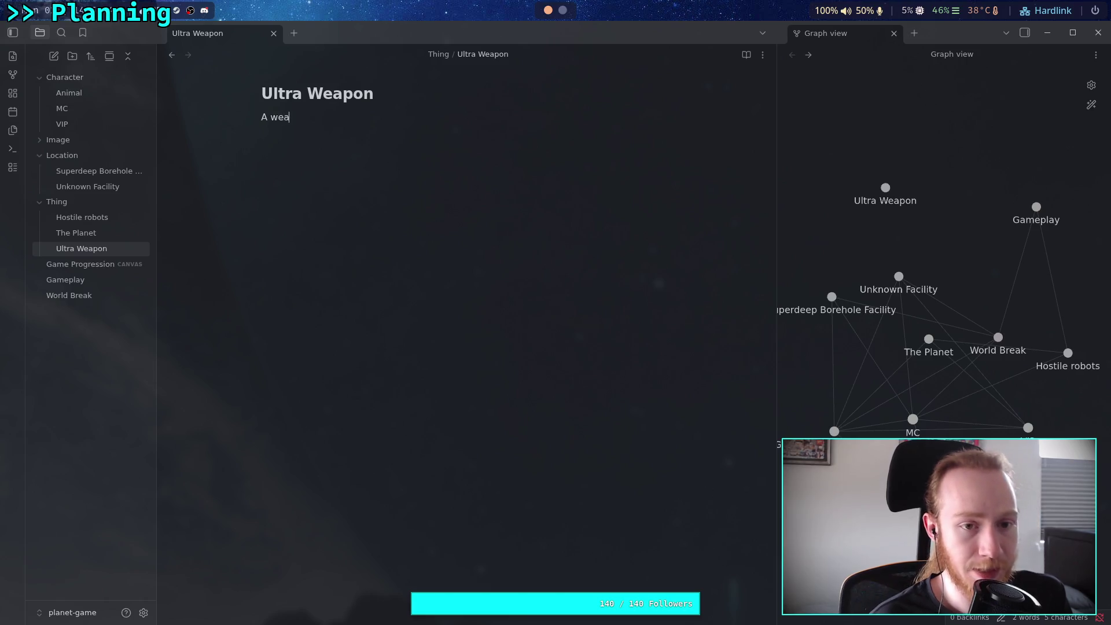
type("pon that is g")
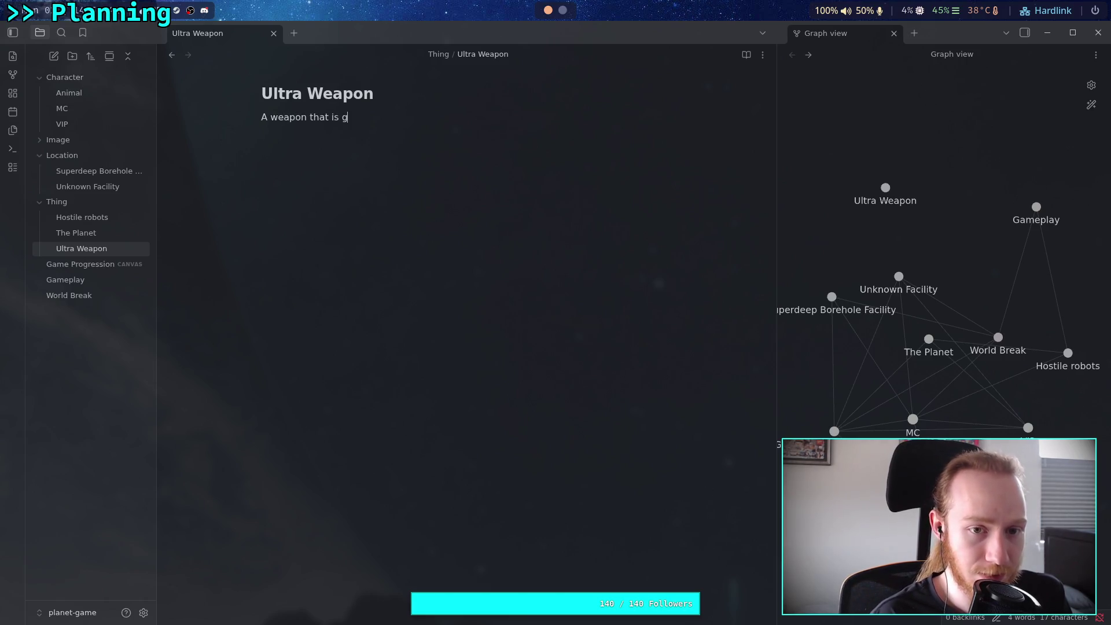
type("iga powerful, with ")
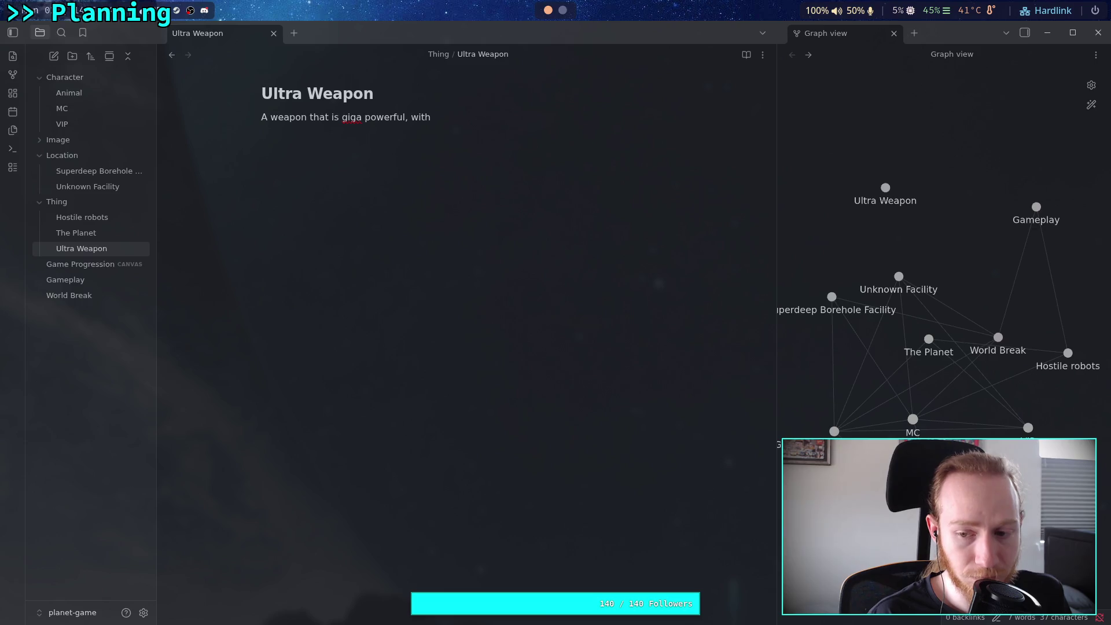
type("al")
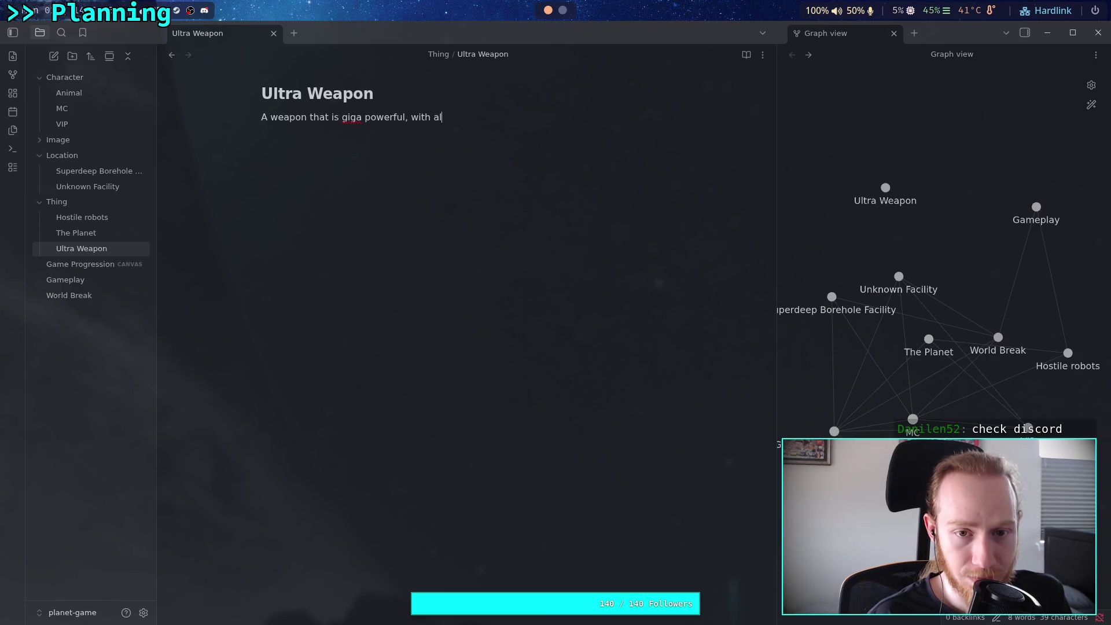
type("most no amm")
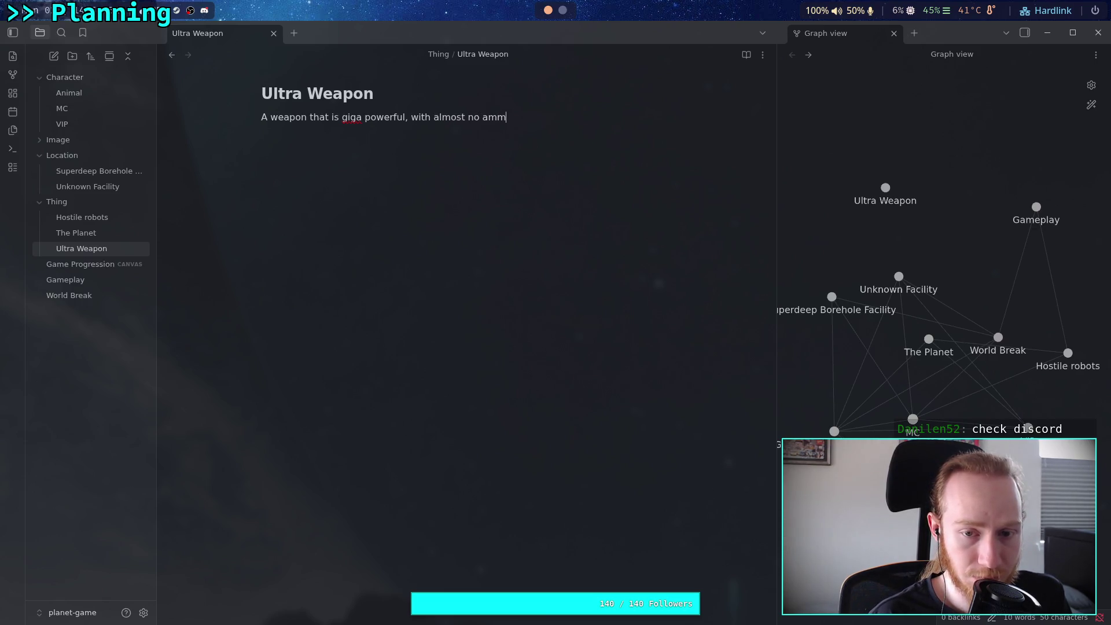
type("o given.")
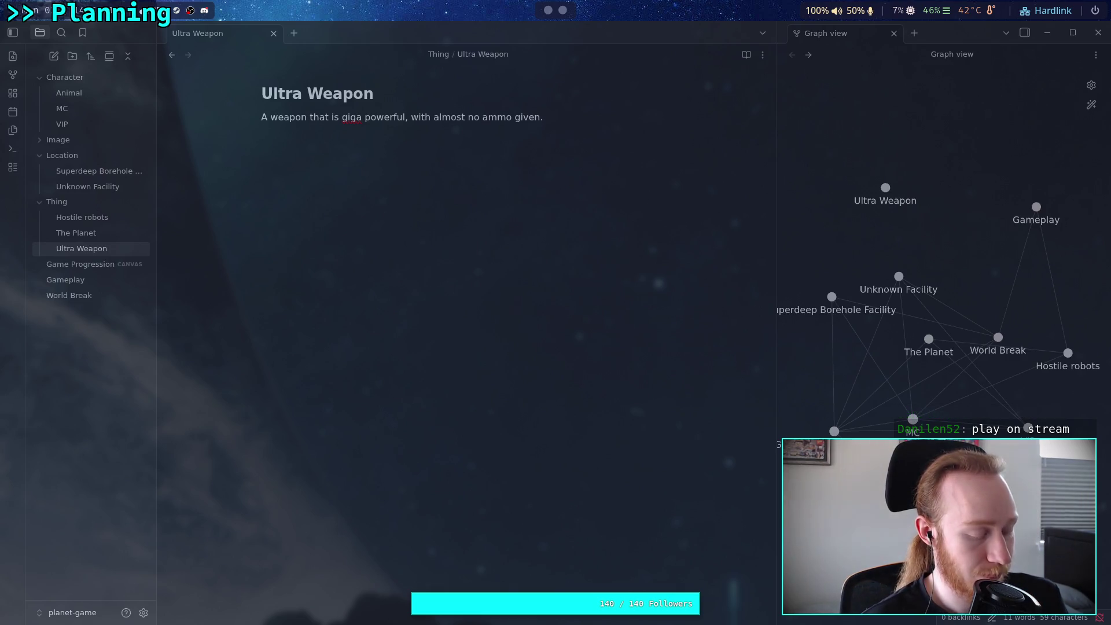
key("super+2")
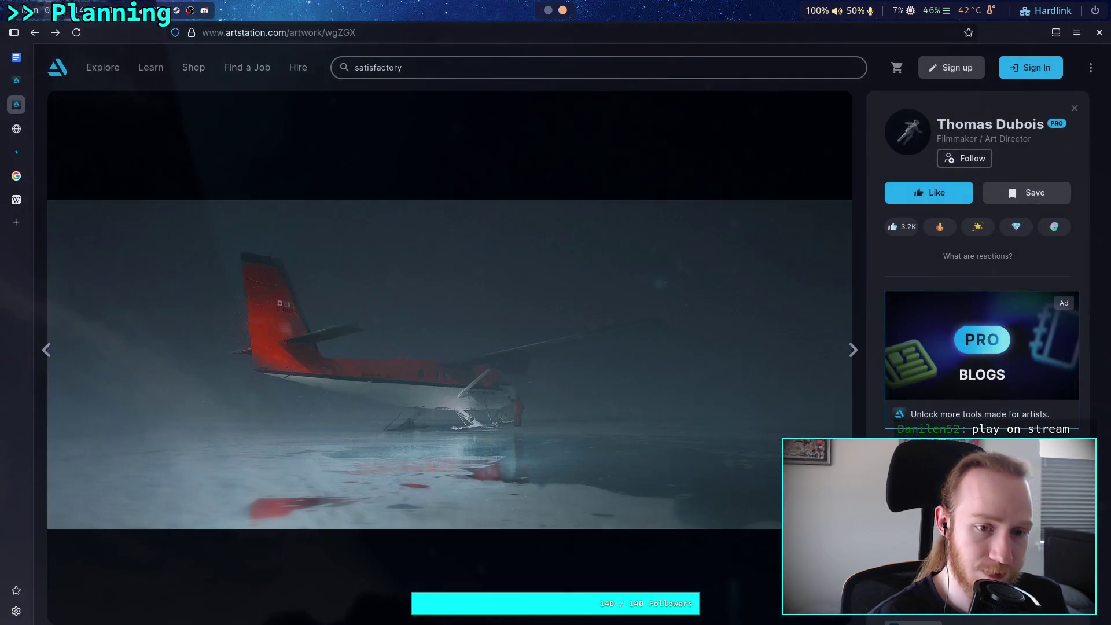
- Load the pasted video link in a new tab, cancel the output.mp4 download, close the tab, and return to Obsidian
left_click(16, 222)
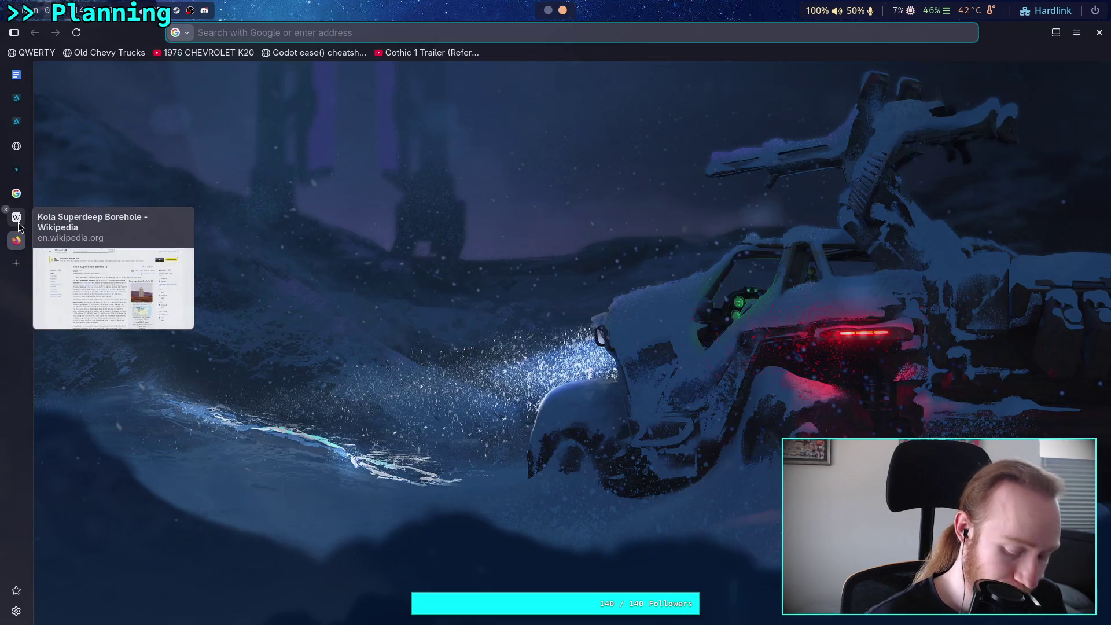
key("ctrl+v")
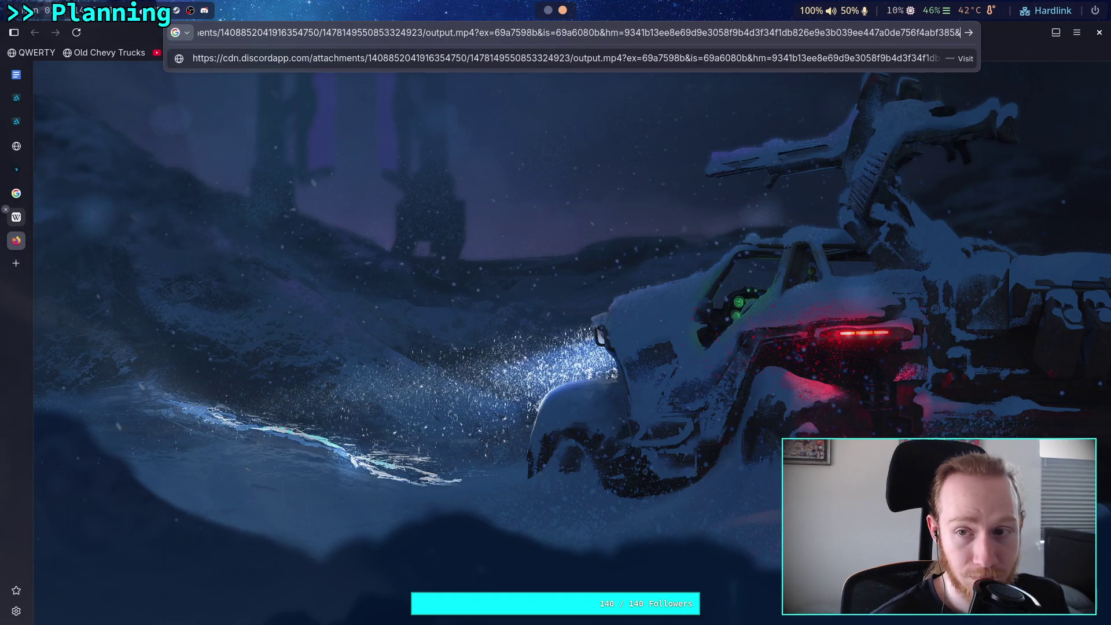
key("Return")
key("alt+s")
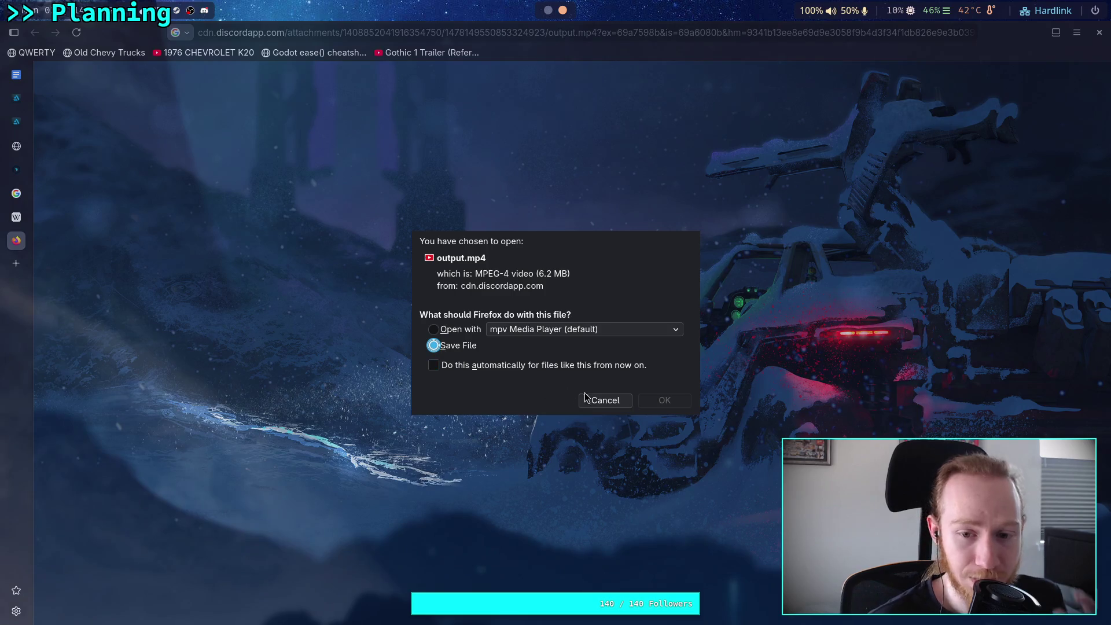
left_click(601, 400)
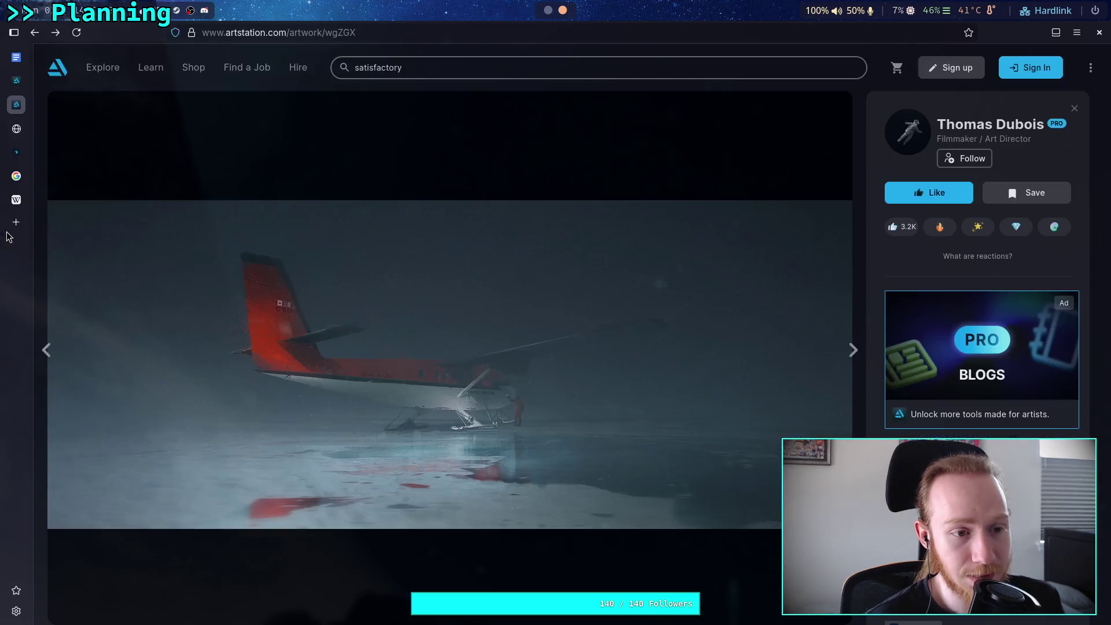
left_click(16, 240)
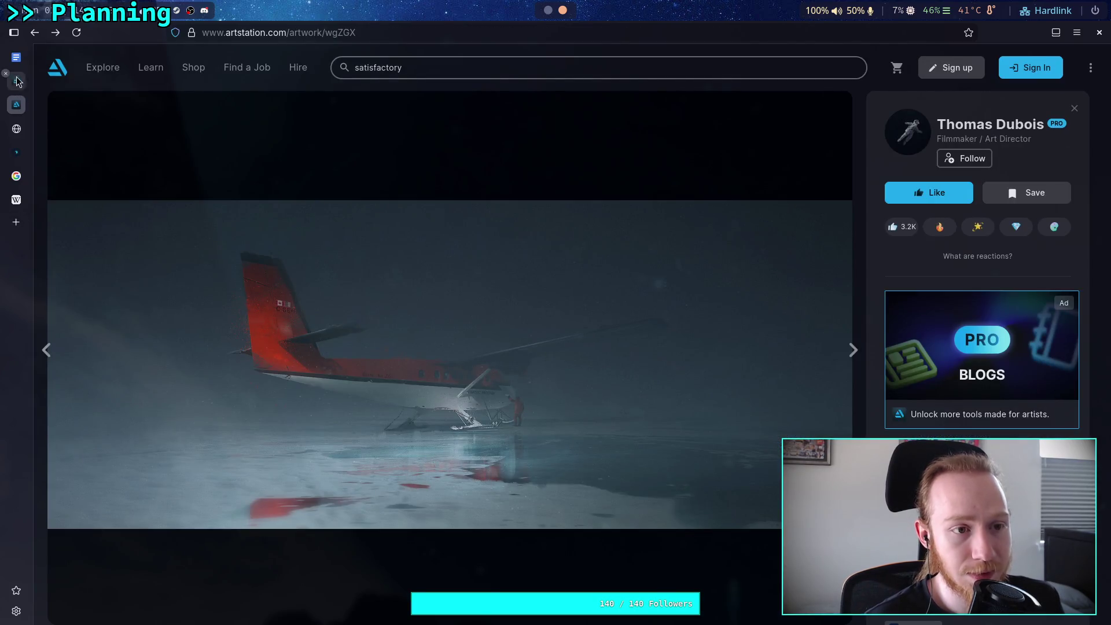
left_click(548, 9)
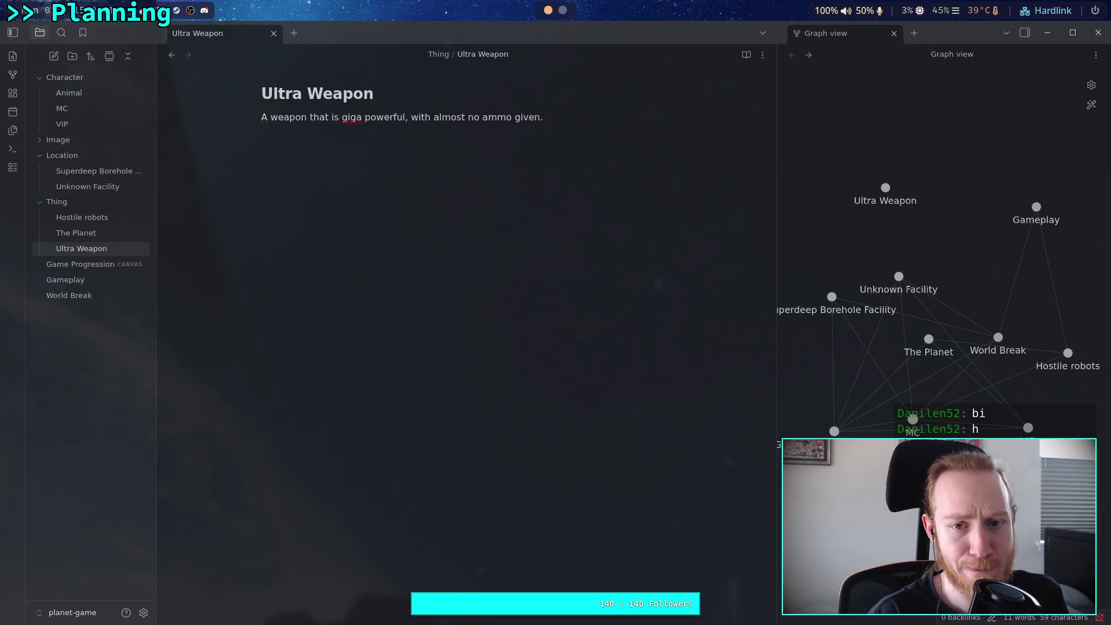
- Add a gag line: it could one-shot the final boss if the player kept one shot until the boss fight
key("Return")
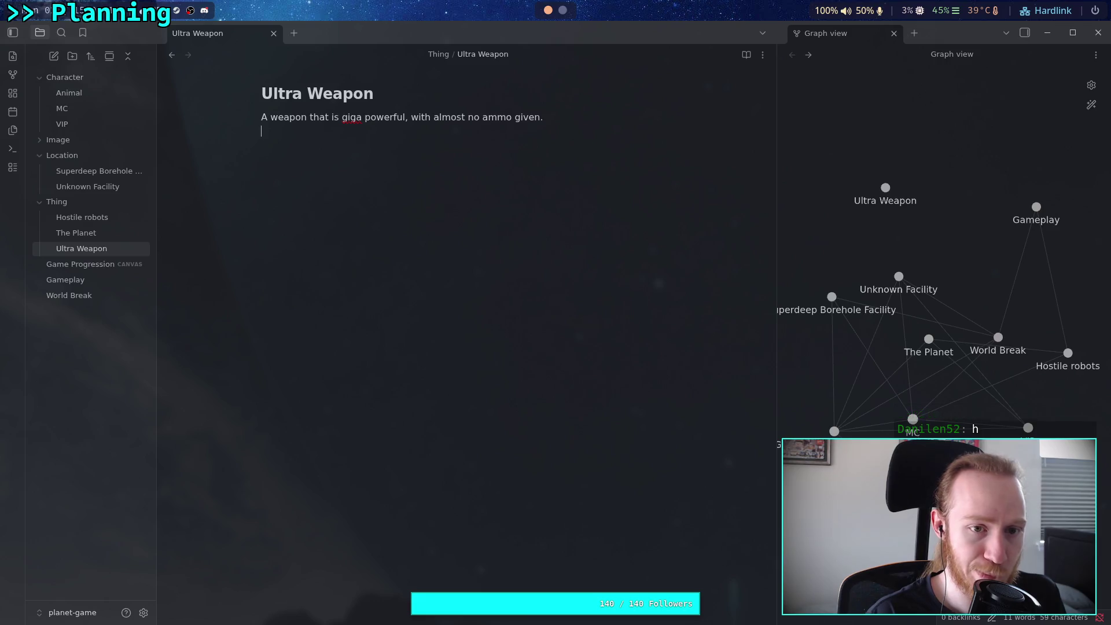
type("As a gag")
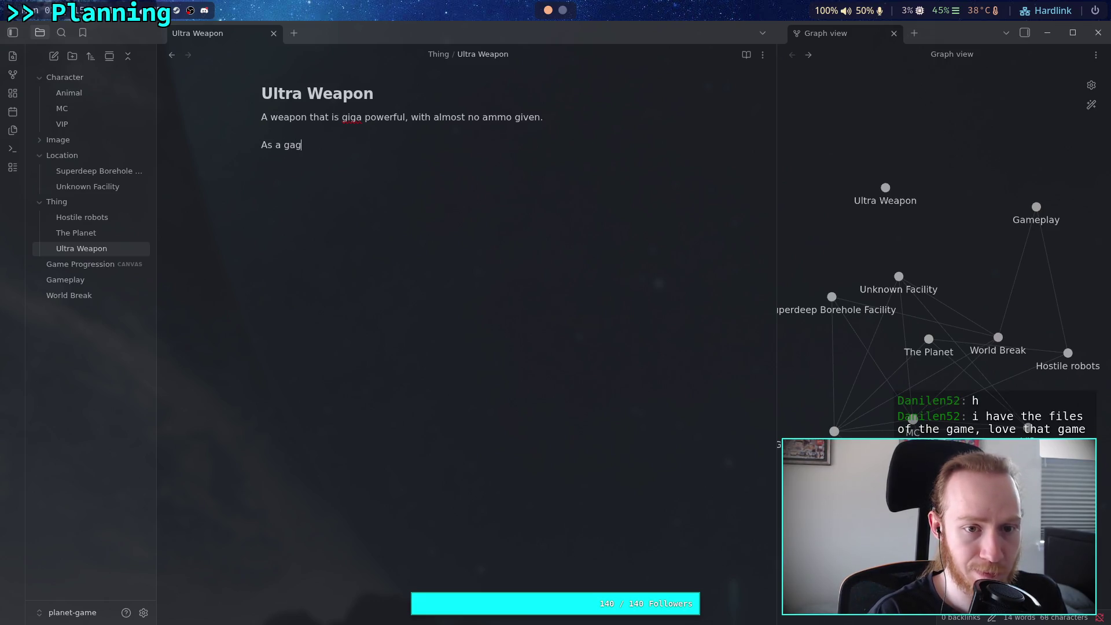
type(", it could ")
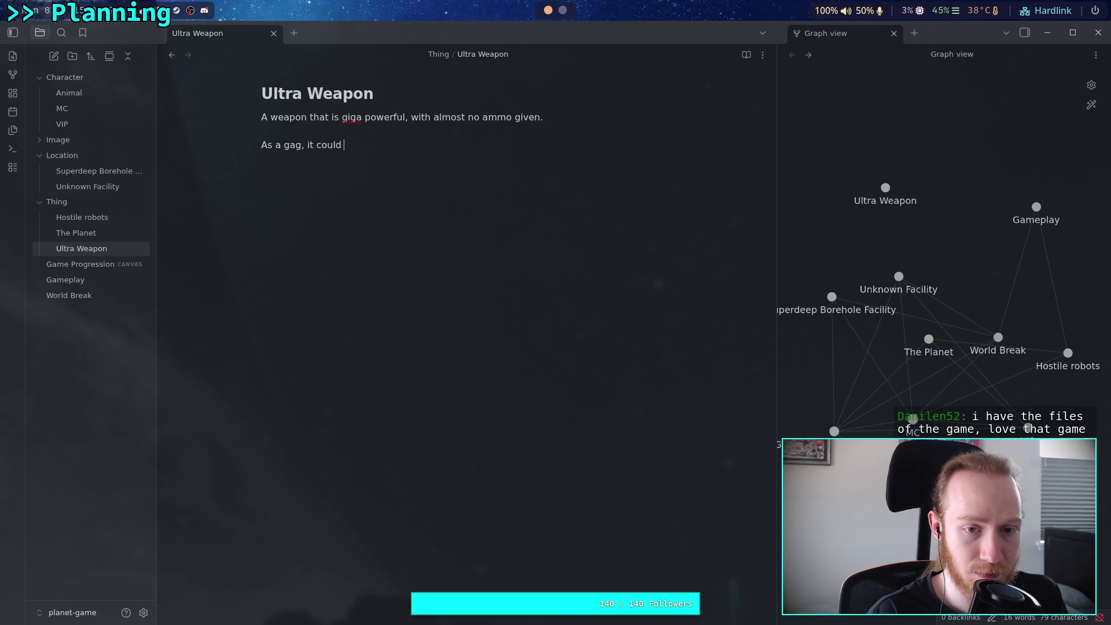
type("literally one-shot a final bos")
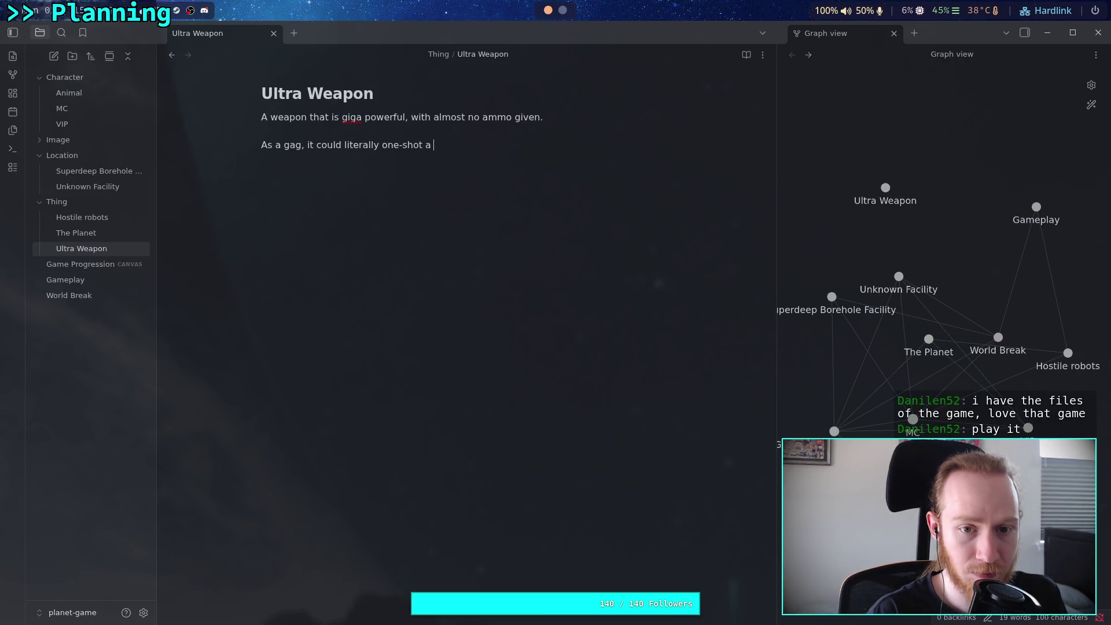
type("s in the game")
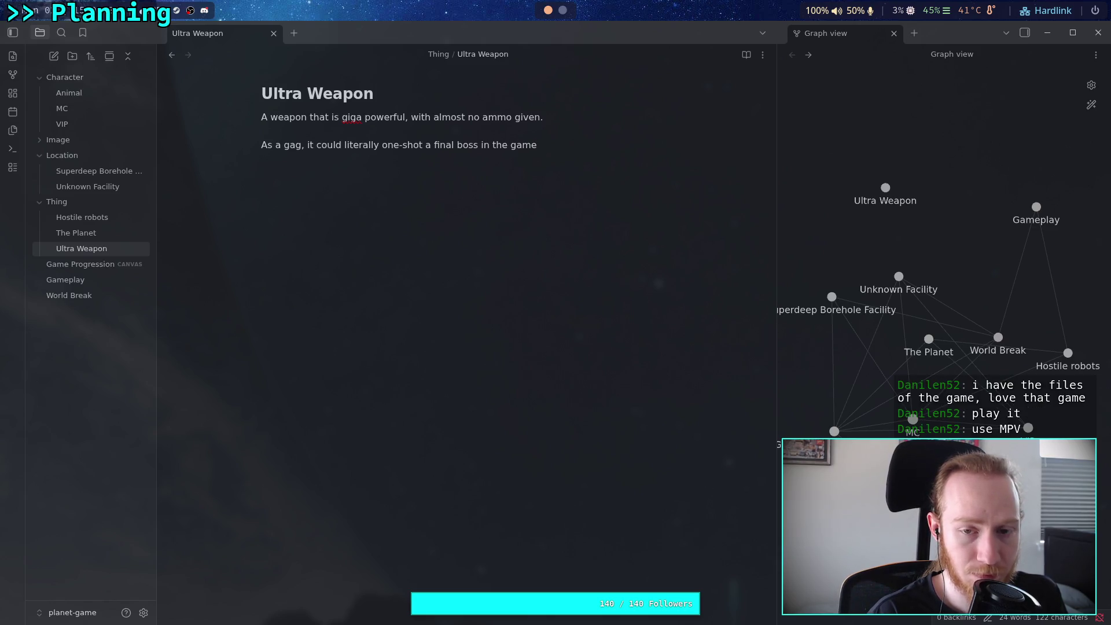
type(", provided the")
type(" pla")
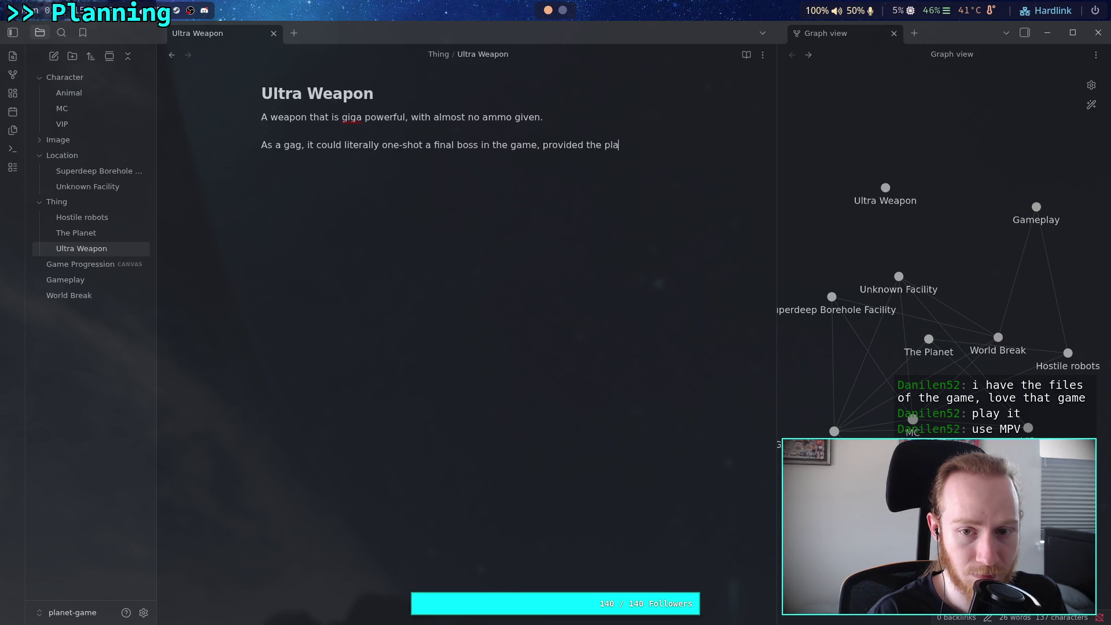
type("yer held ")
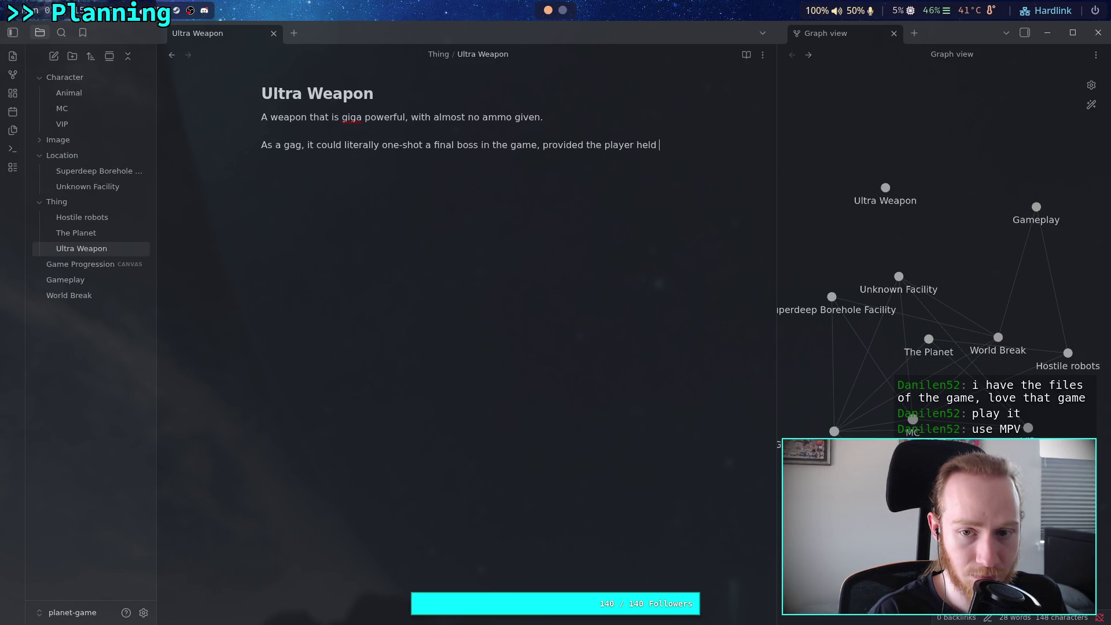
type("onto ")
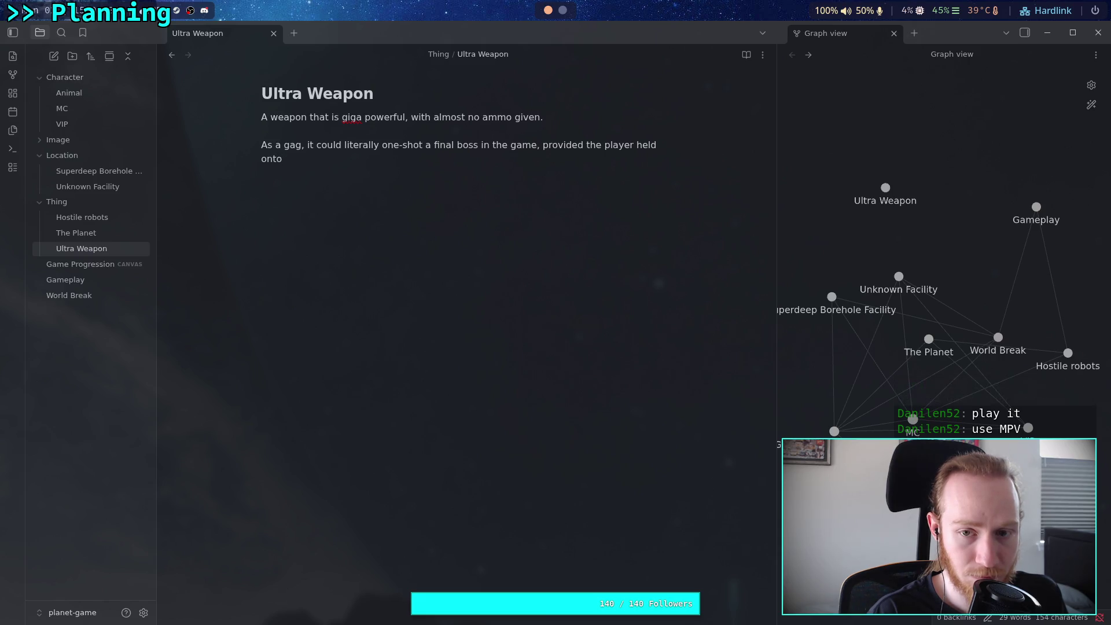
type("at")
type("one shot ")
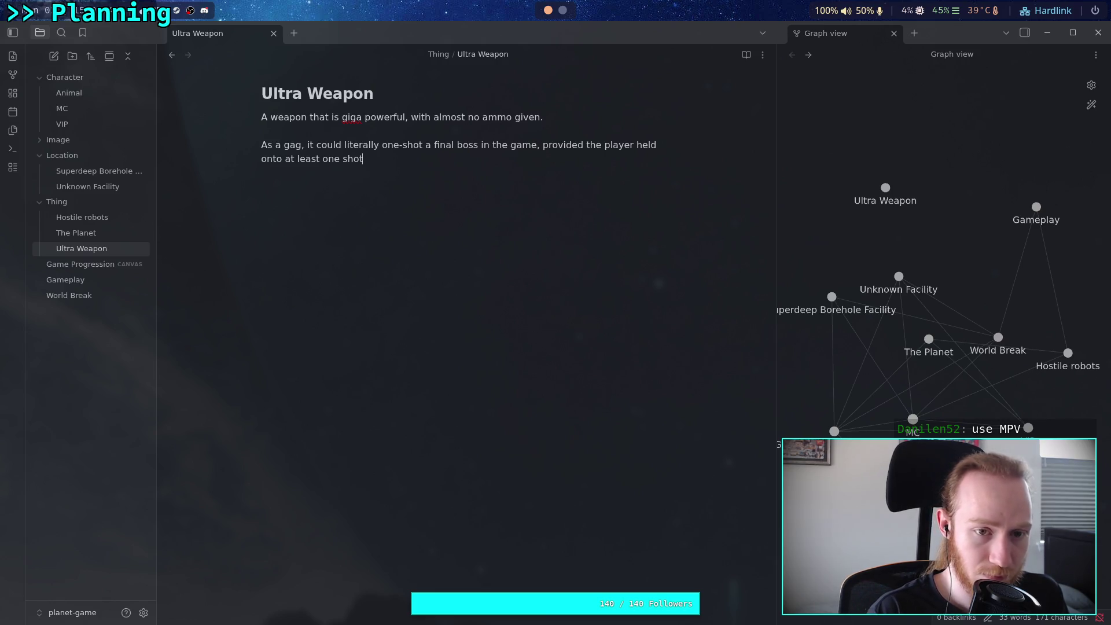
type("until the boso")
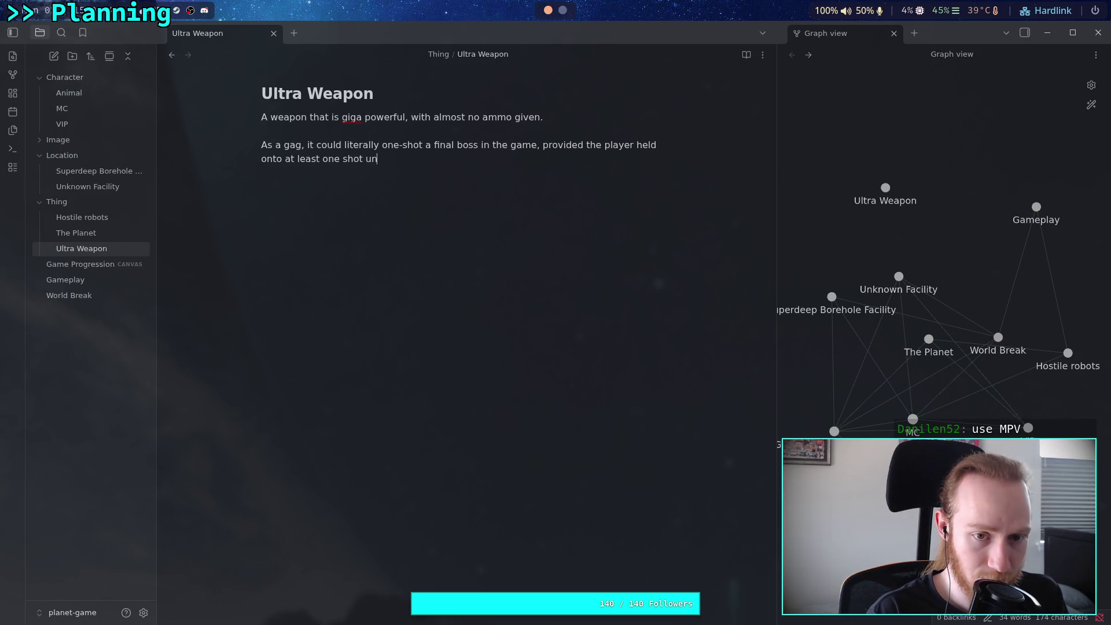
key("BackSpace")
key("BackSpace")
type("ss fight.")
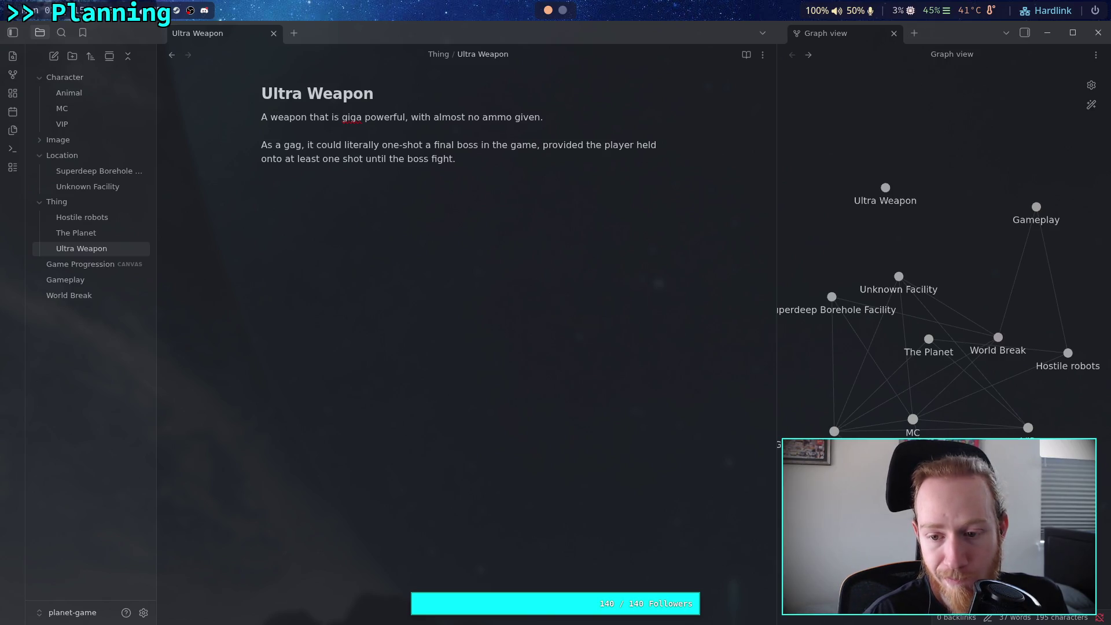
- Add 'This should probably be set up as a mission, such as a weapon facility'
type("This could")
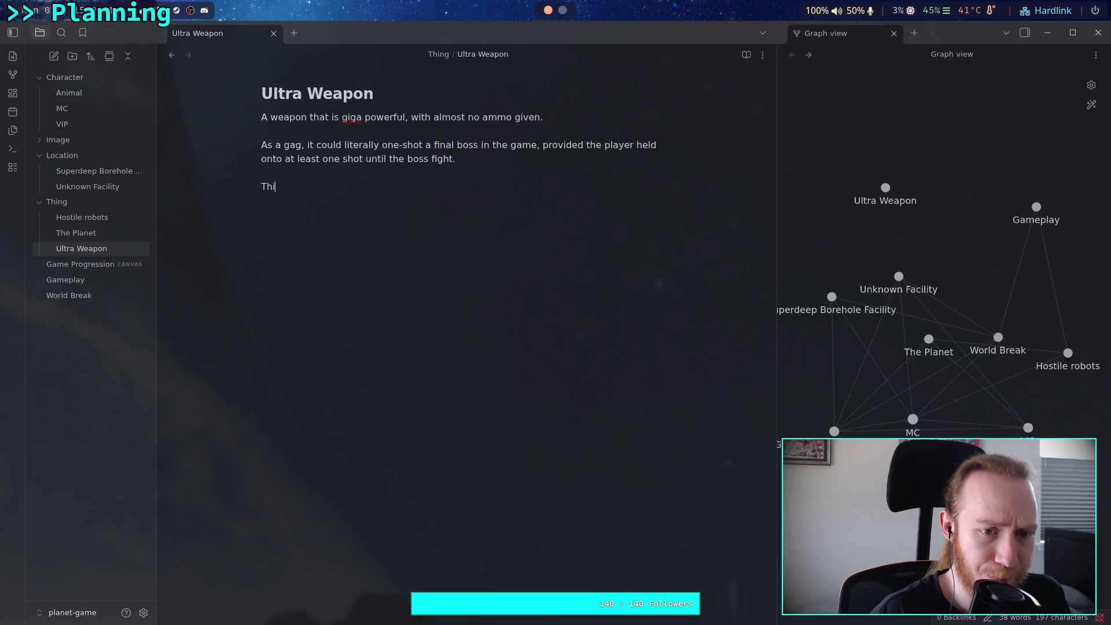
key("BackSpace")
key("BackSpace")
key("BackSpace")
type("should probably be set ")
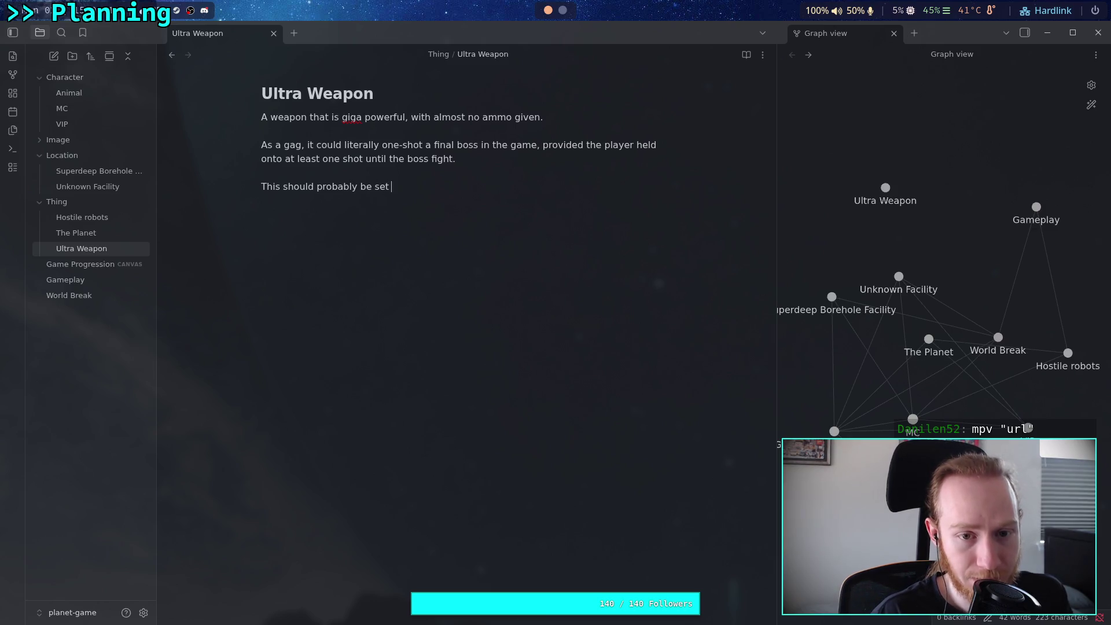
type("up as a m")
type("issile")
key("BackSpace")
key("BackSpace")
key("BackSpace")
key("BackSpace")
type("mission")
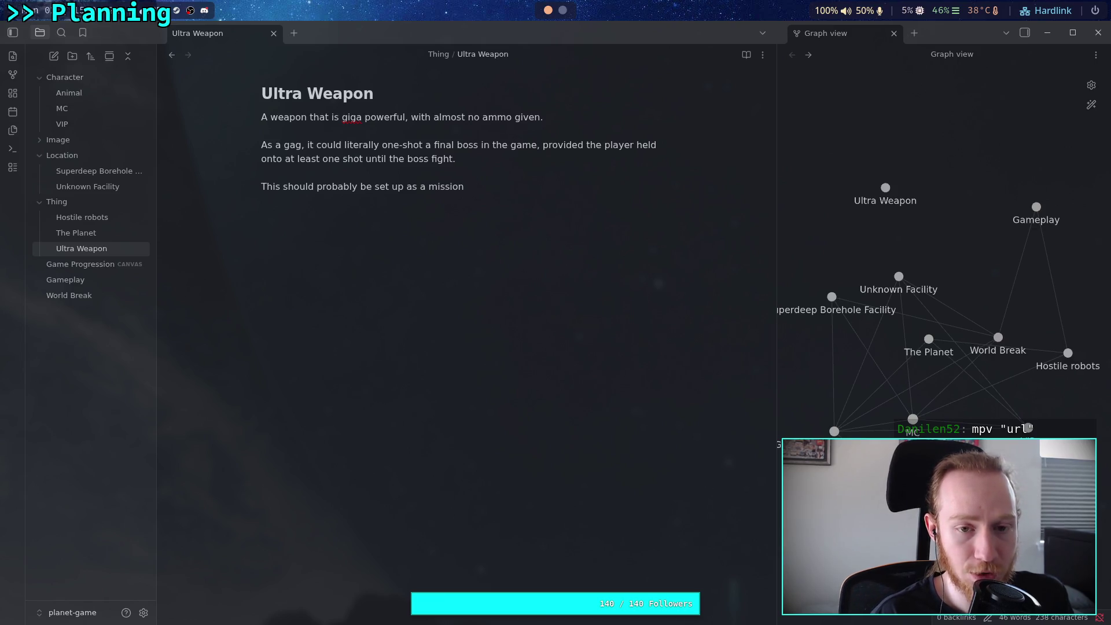
type(", such ")
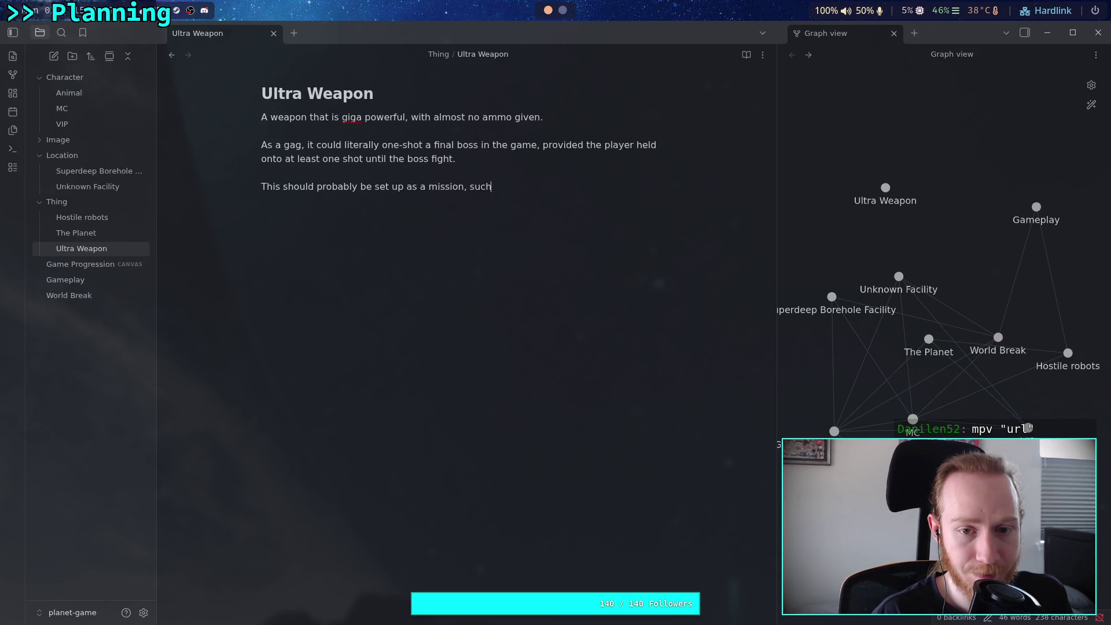
type("as a weapon ")
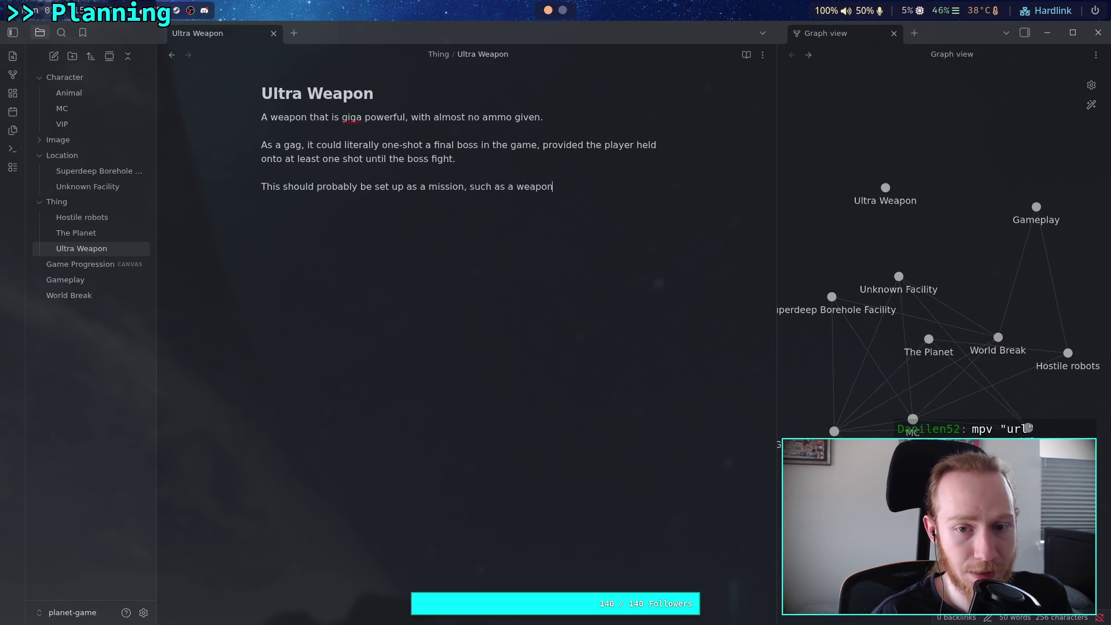
type("fa")
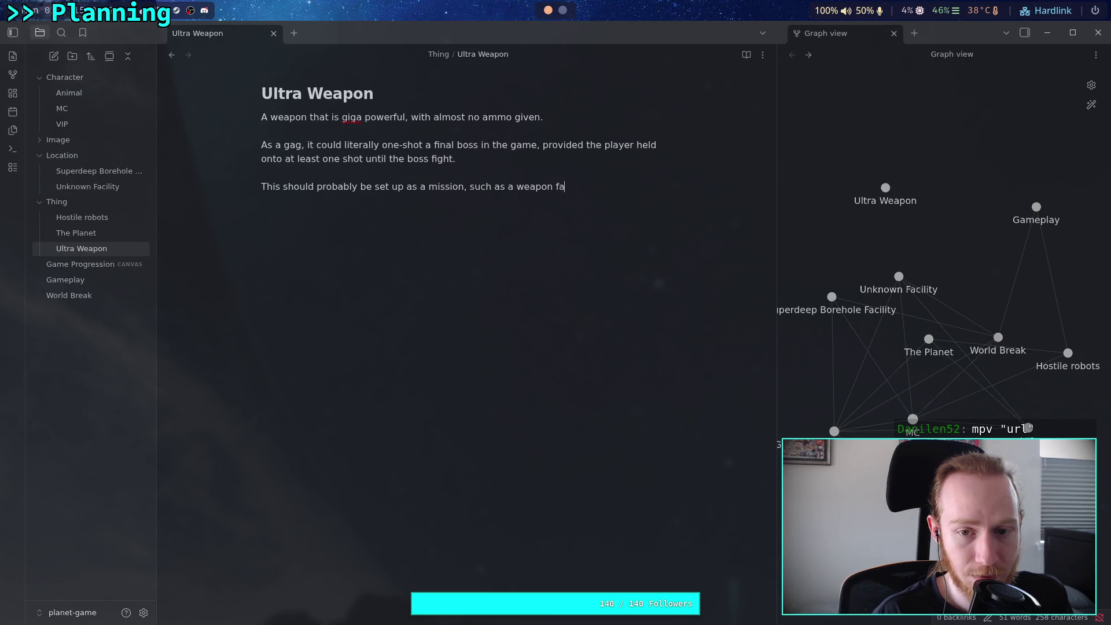
type("cility")
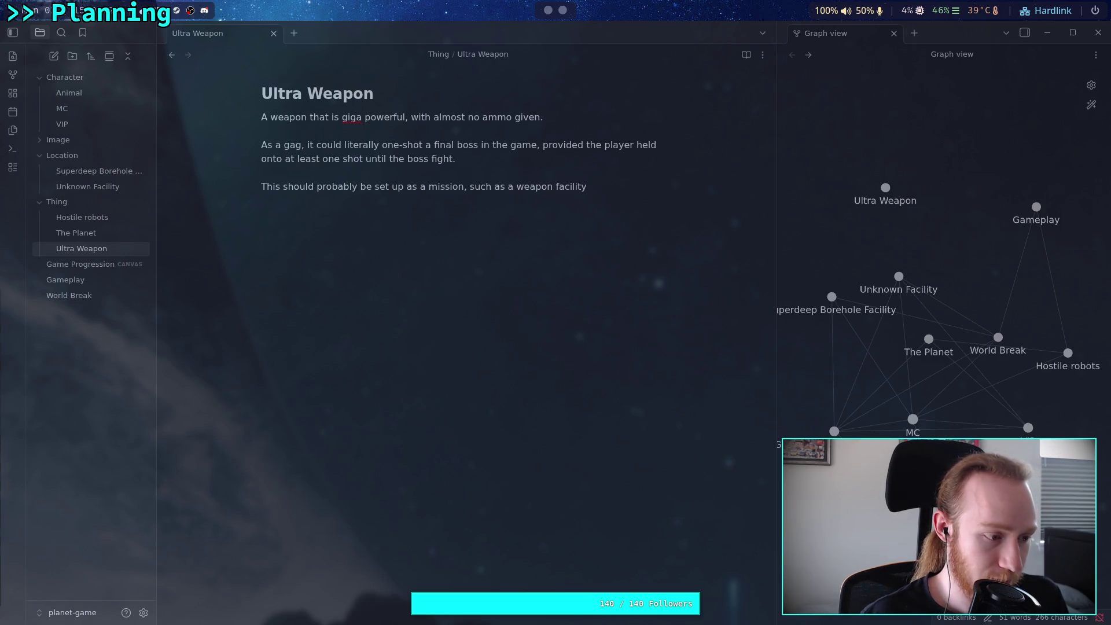
- Put a period after 'such as a weapon facility' at the end of the last line
mouse_move(299, 340)
left_mouse_down()
mouse_move(144, 150)
mouse_move(553, 491)
mouse_move(812, 137)
mouse_move(751, 131)
left_mouse_up()
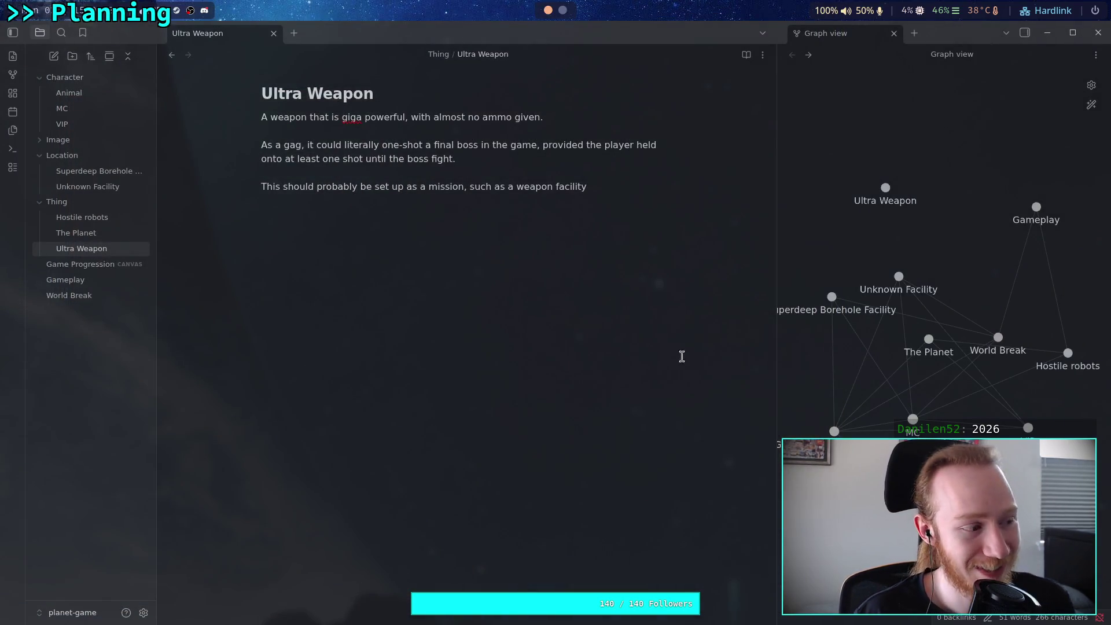
left_click(618, 191)
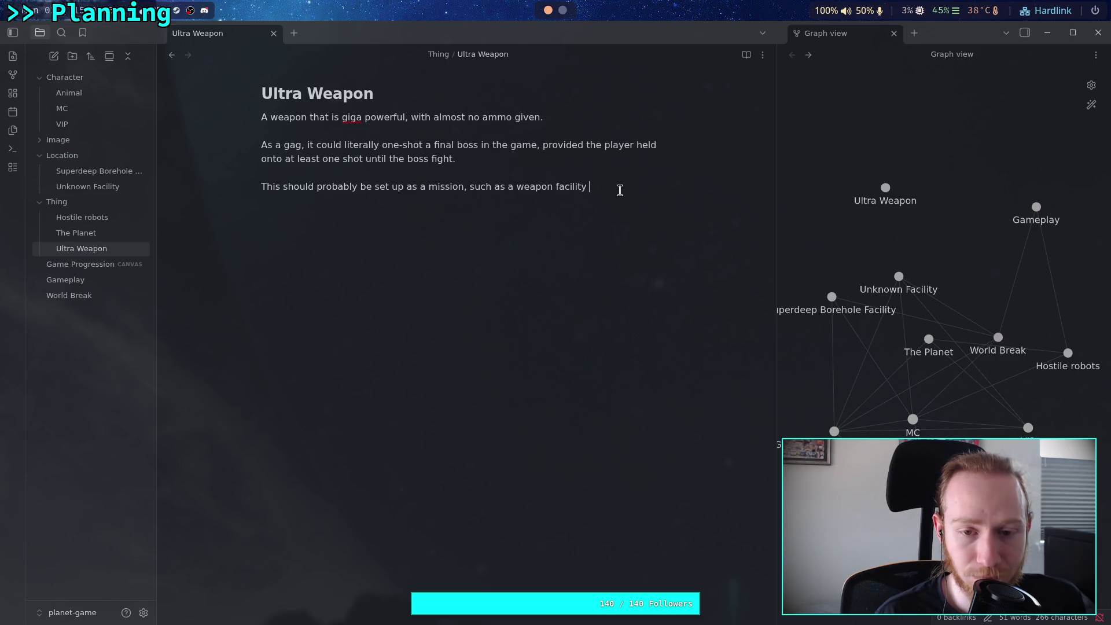
type(".")
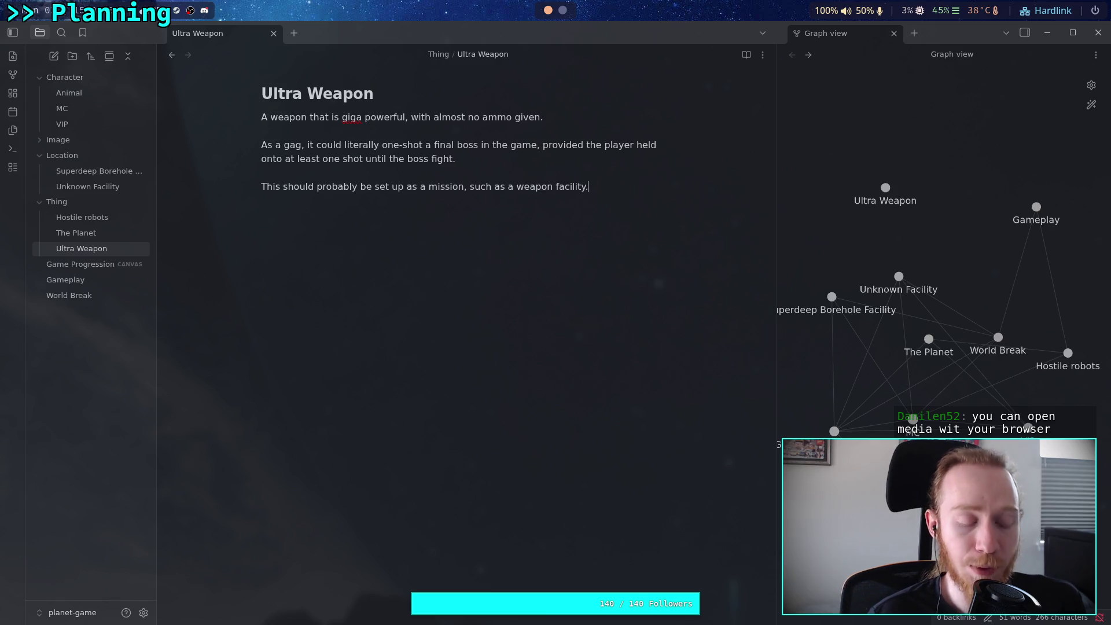
key("super+2")
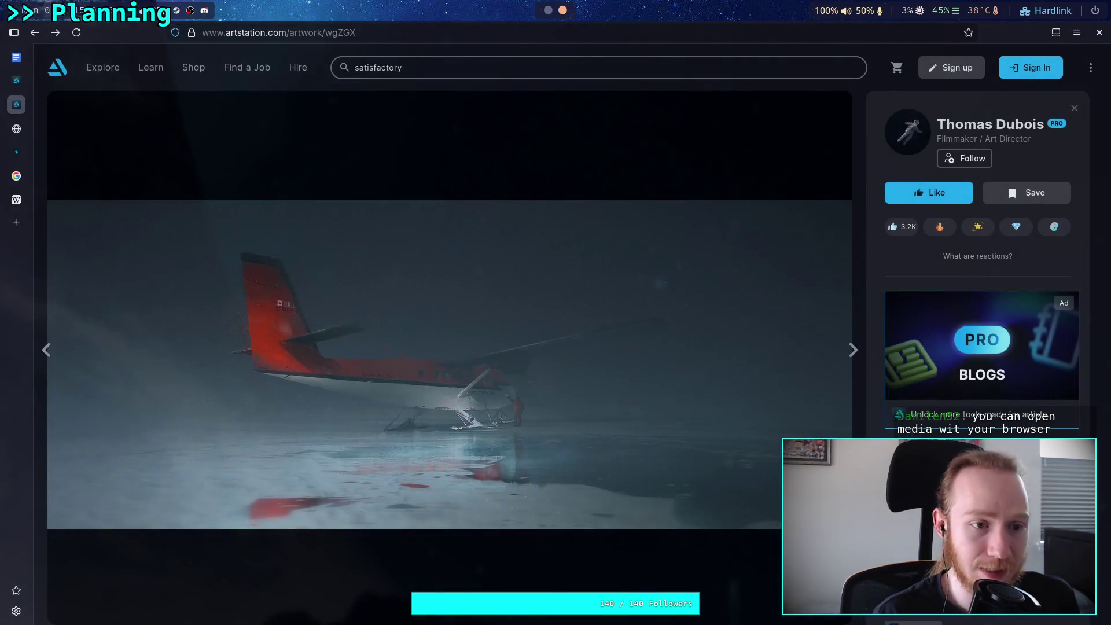
key("ctrl+t")
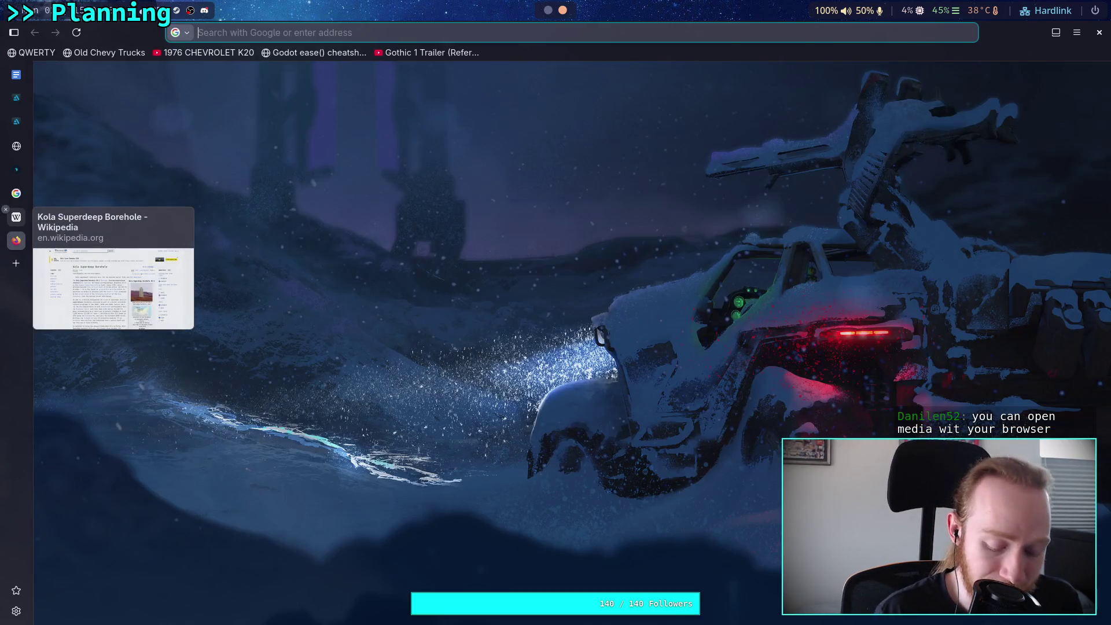
key("ctrl+v")
key("Return")
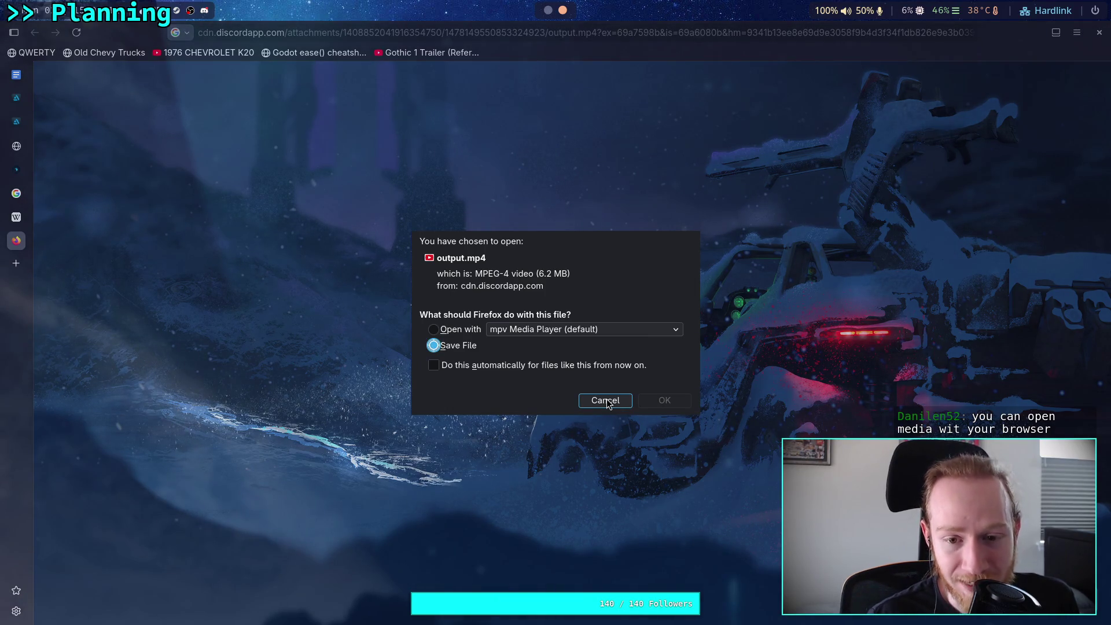
left_click(606, 399)
left_click(15, 239)
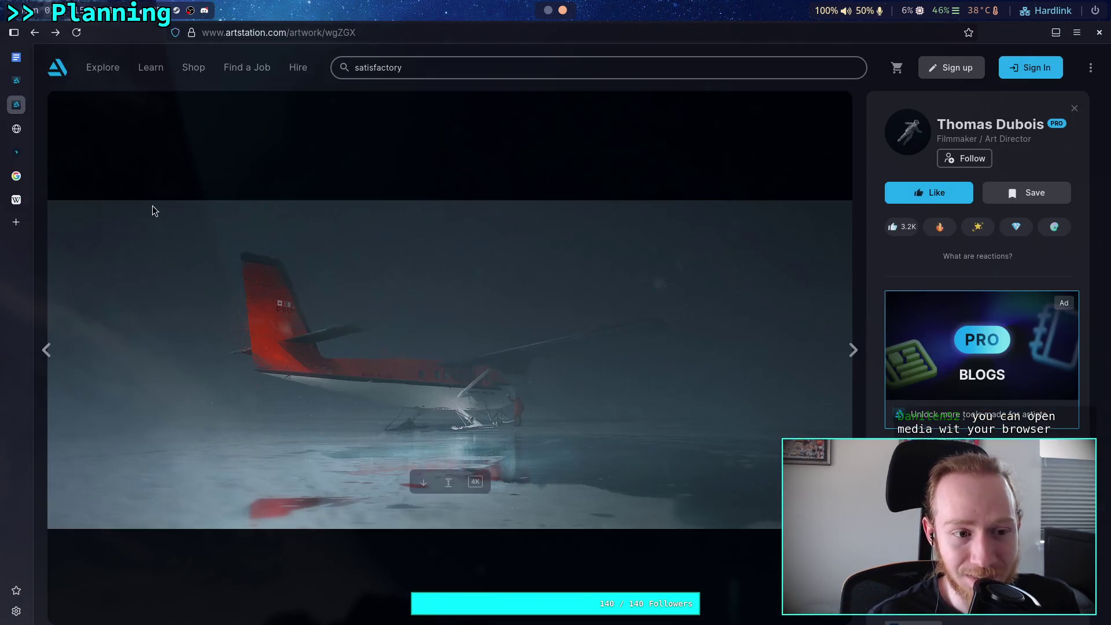
left_click(549, 11)
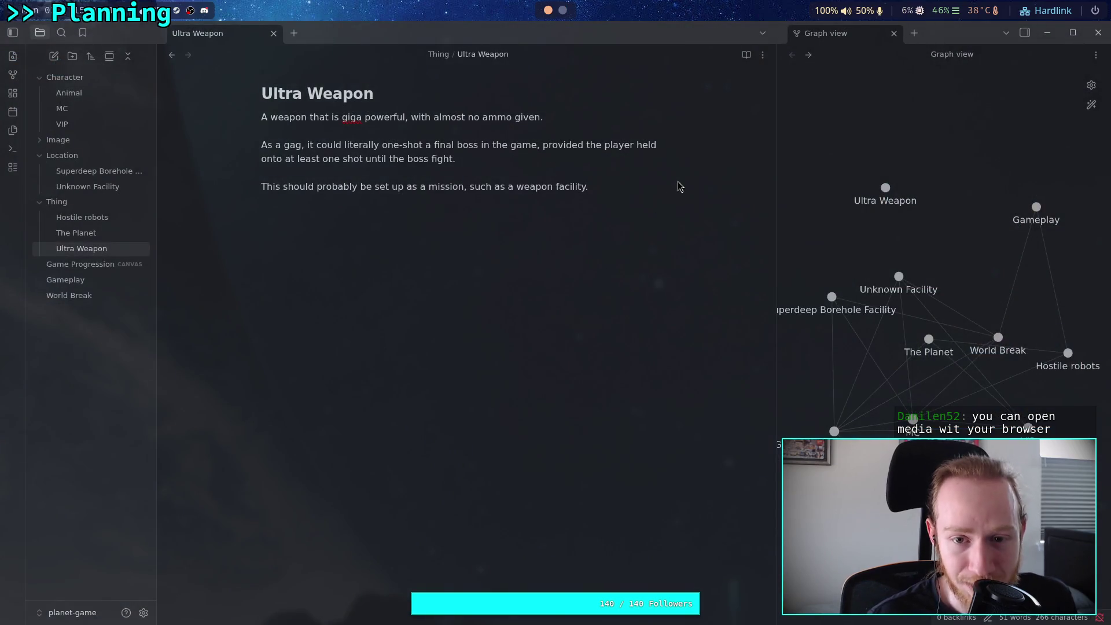
left_click(609, 188)
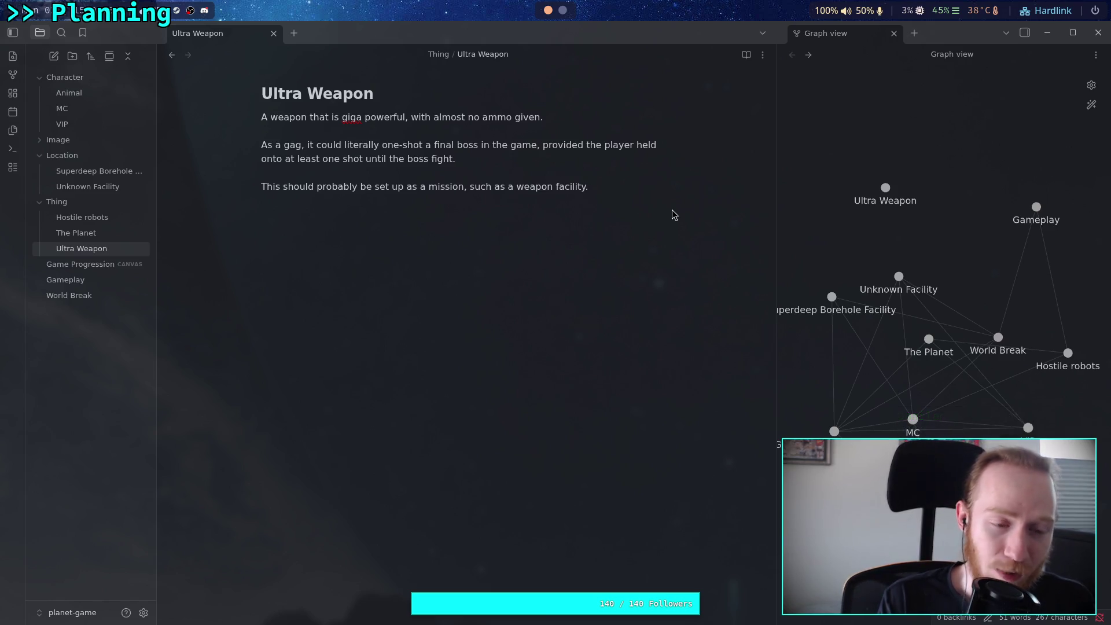
- Add the question 'But, WHY would they leave a weapon on the planet?' followed by a blank line
left_click(673, 215)
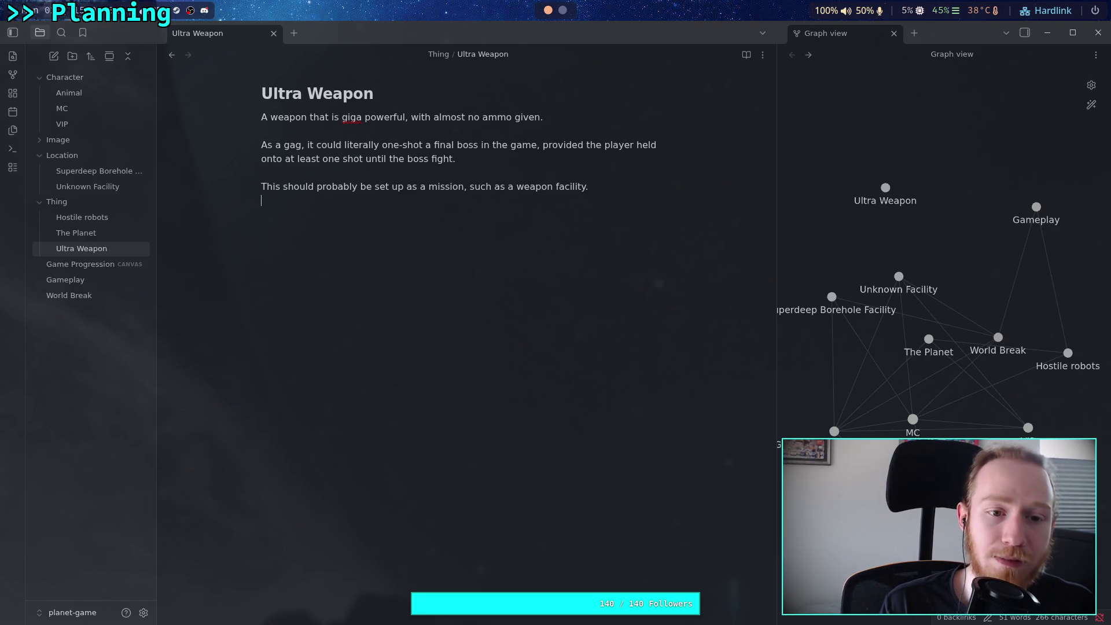
type("But")
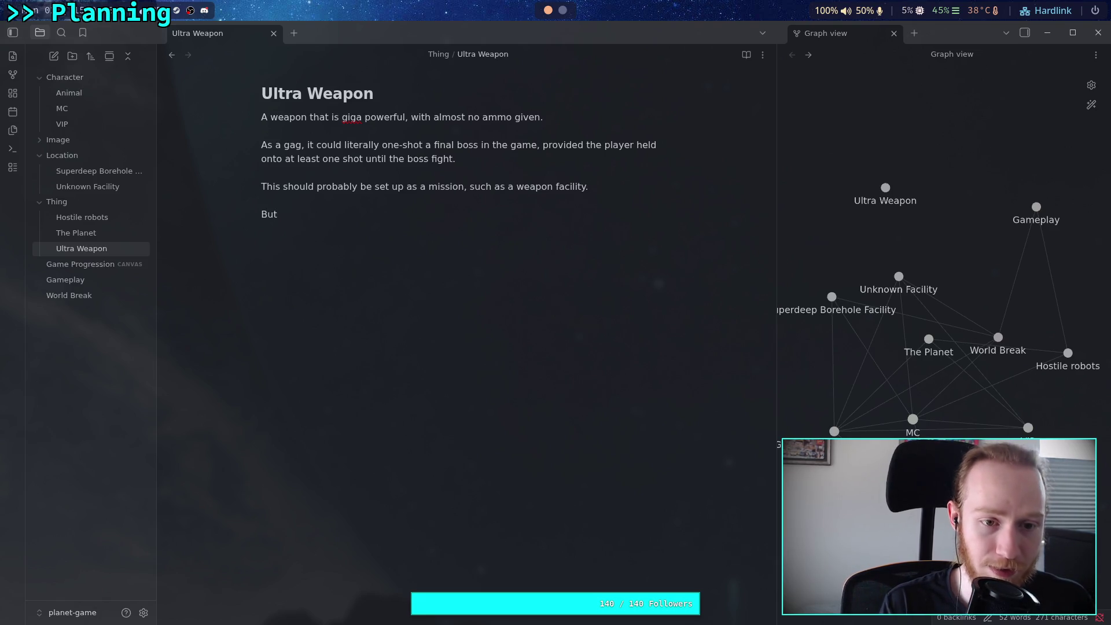
type(", WHY w")
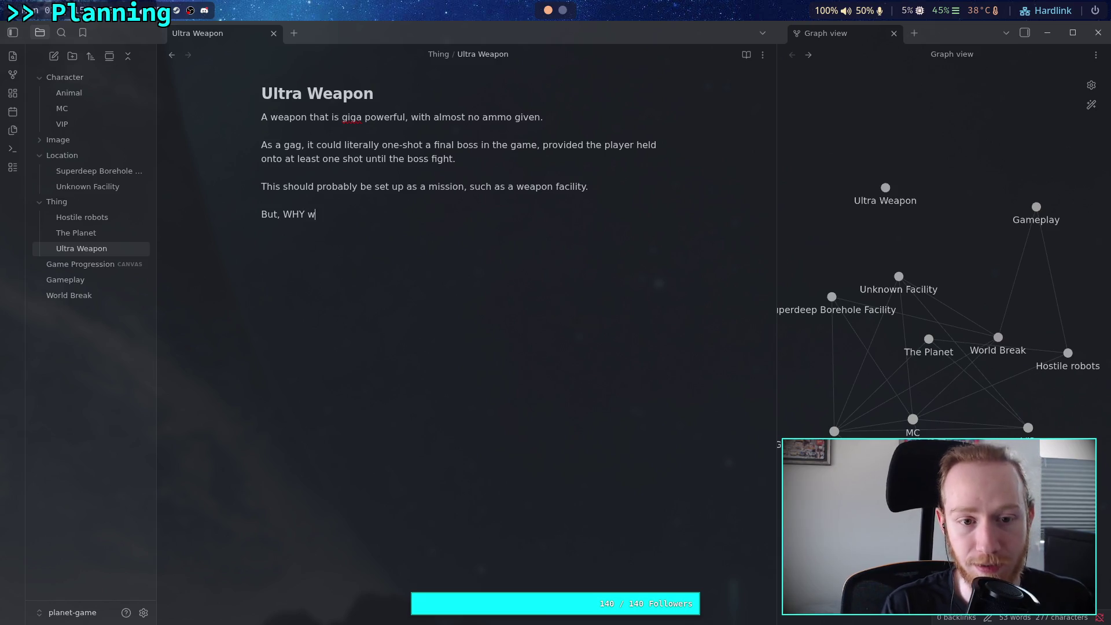
type("ould they leave ")
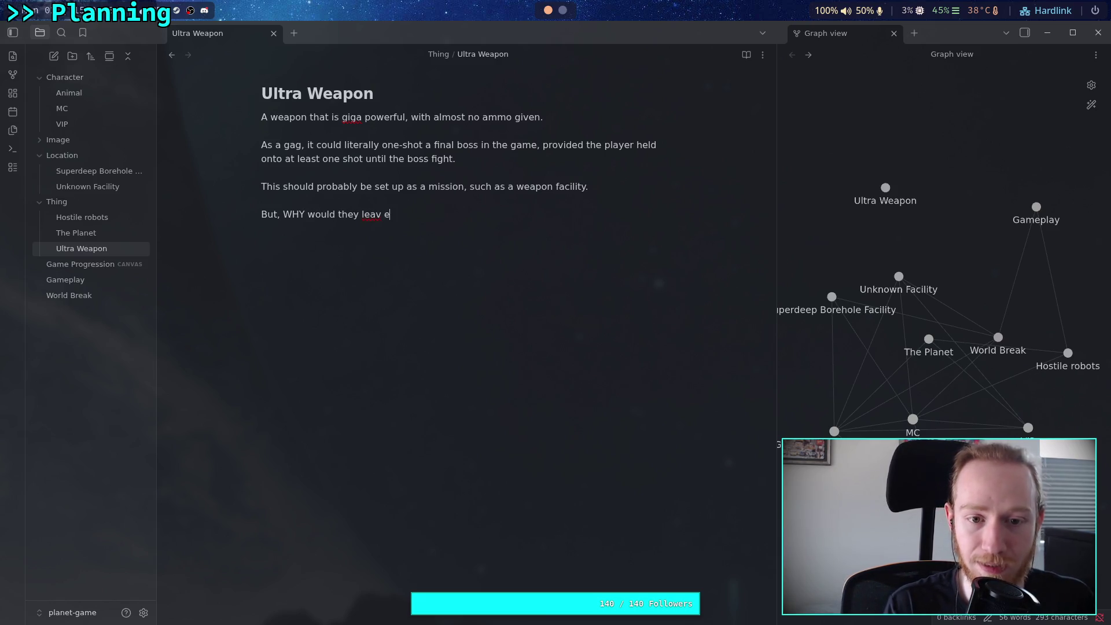
type("a weapon o")
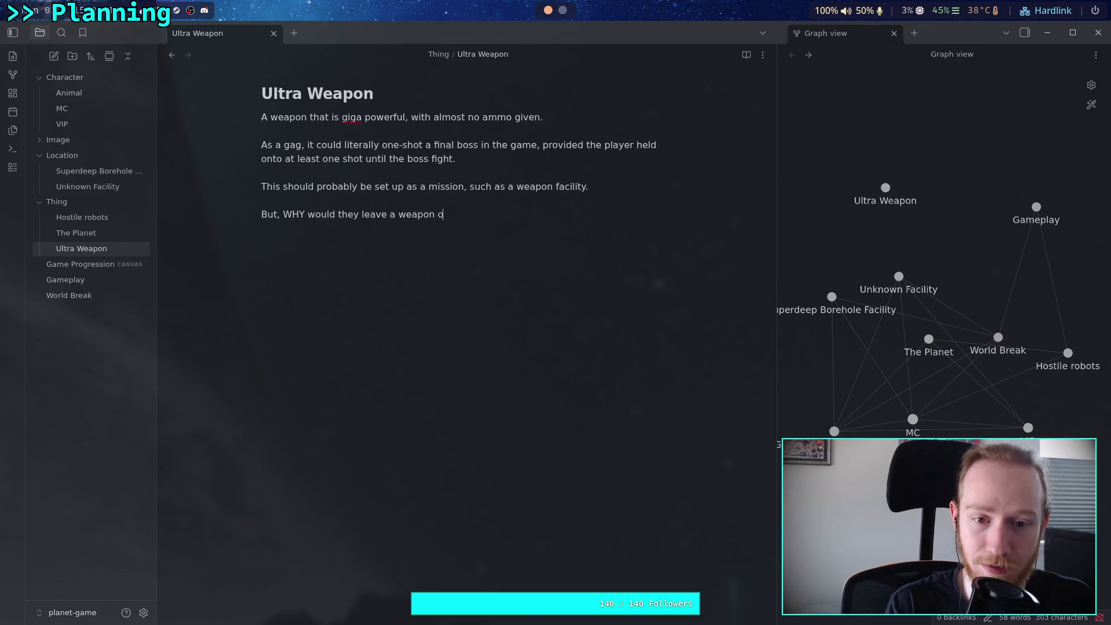
type("n the planet?")
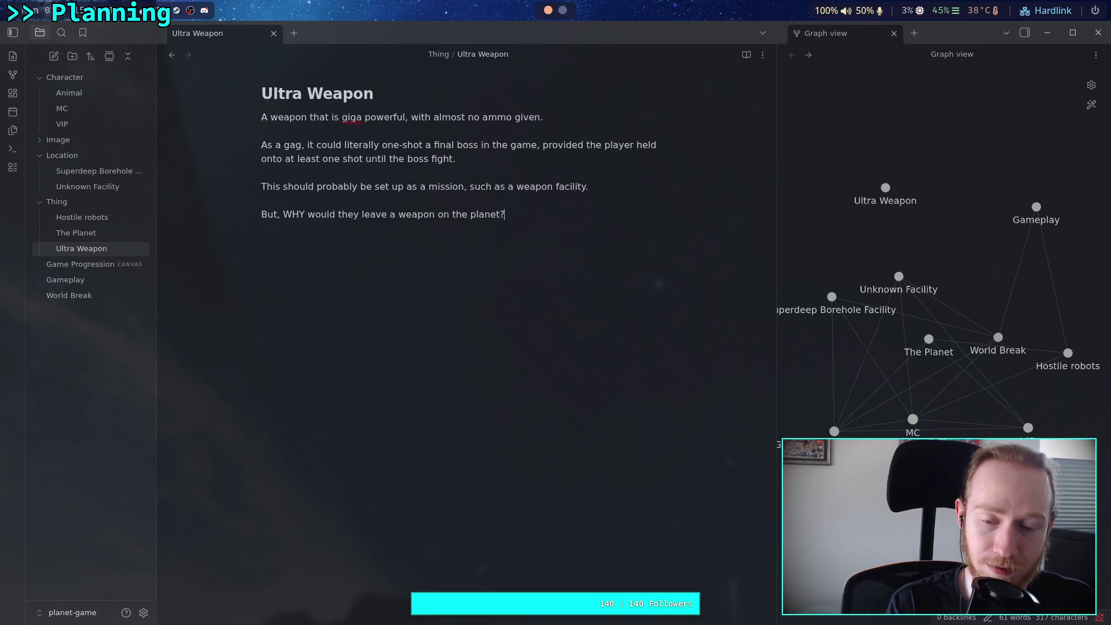
key("Return")
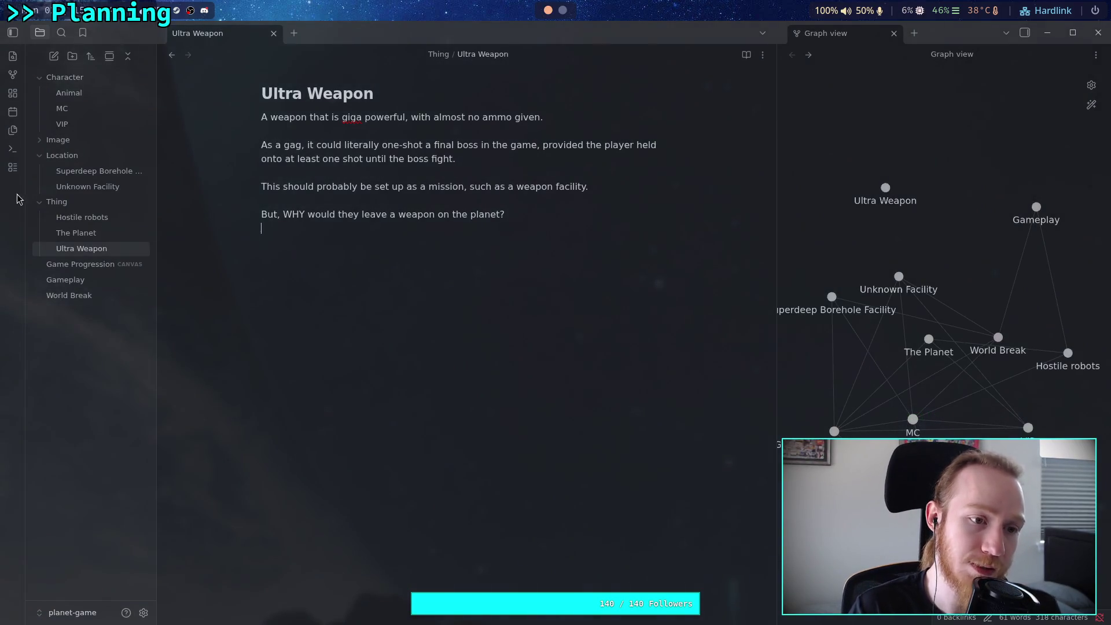
- Switch to the browser workspace showing the ArtStation artwork page
left_click(561, 10)
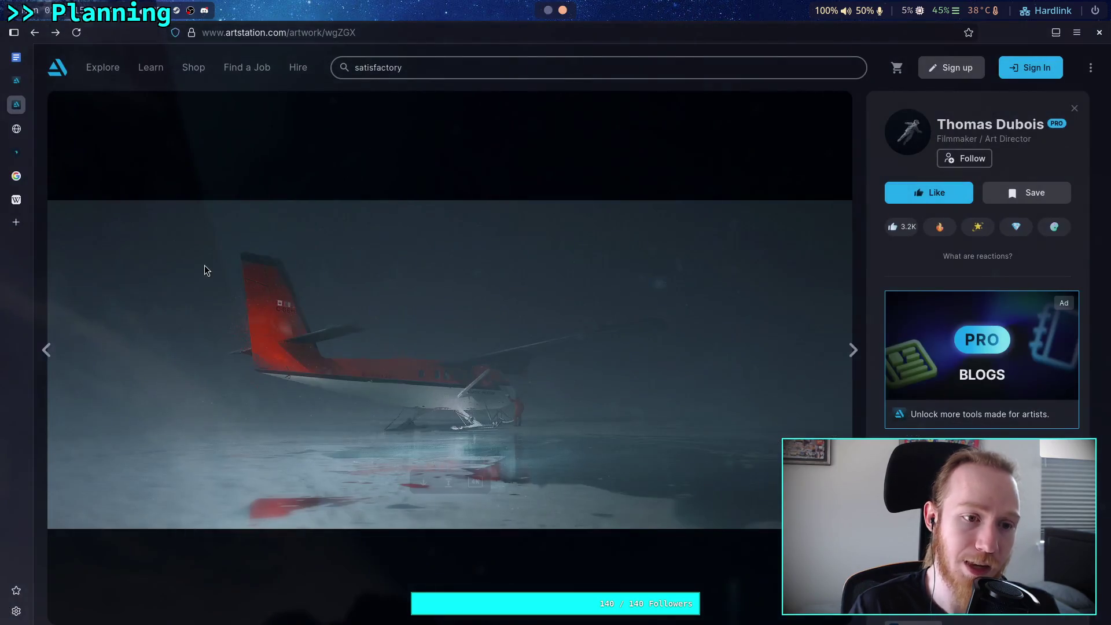
- Open the 'Baroque - All Cutscenes (Game Movie HD)' video from the youtu.be link, play it, and exit theater mode
key("ctrl+t")
type("https://youtu.be/5P6FR7ksGIM?t=121")
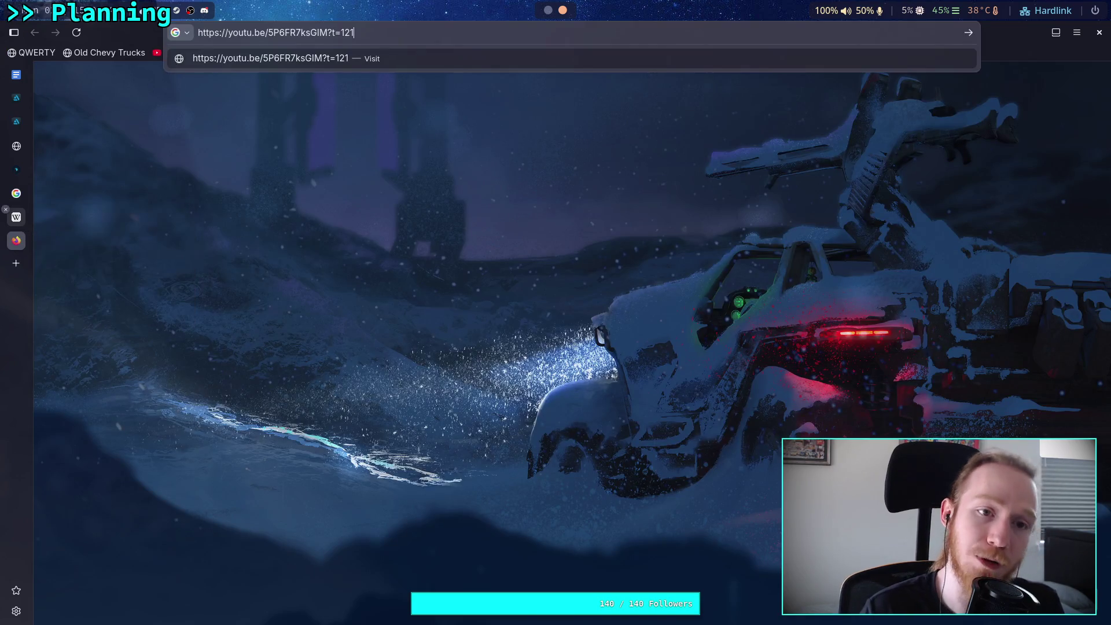
key("Return")
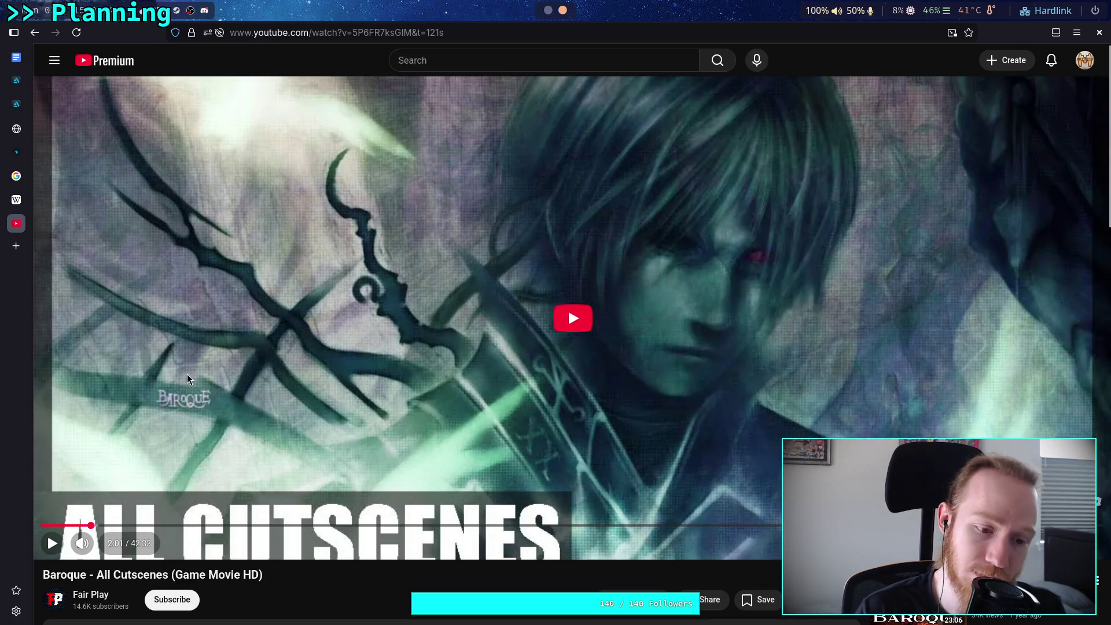
scroll(187, 379, "down", 4)
scroll(255, 420, "up", 4)
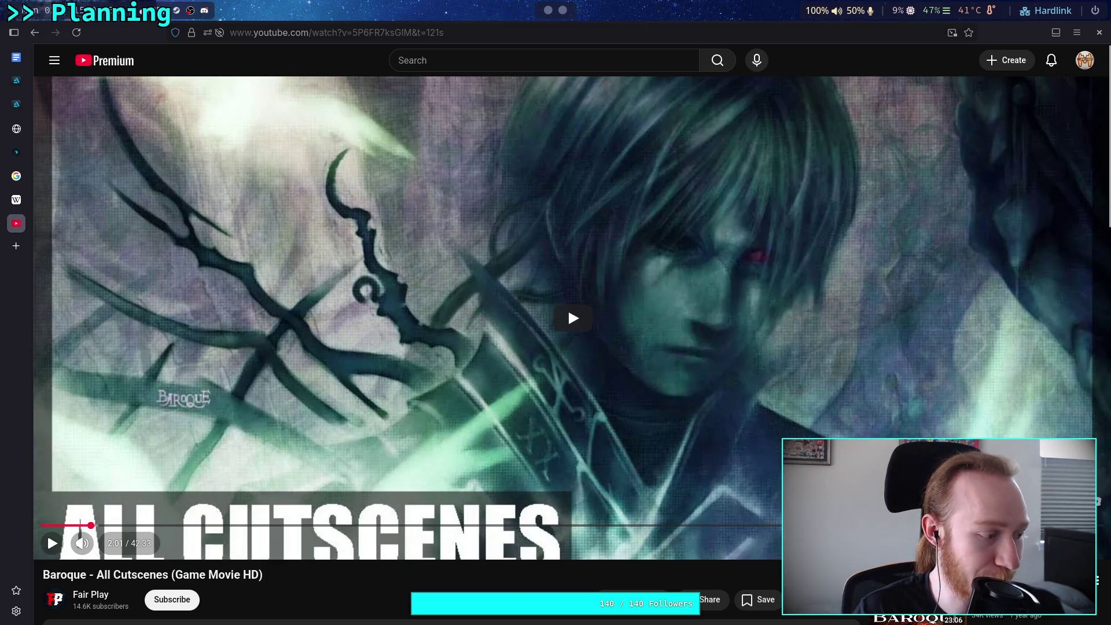
left_click(341, 399)
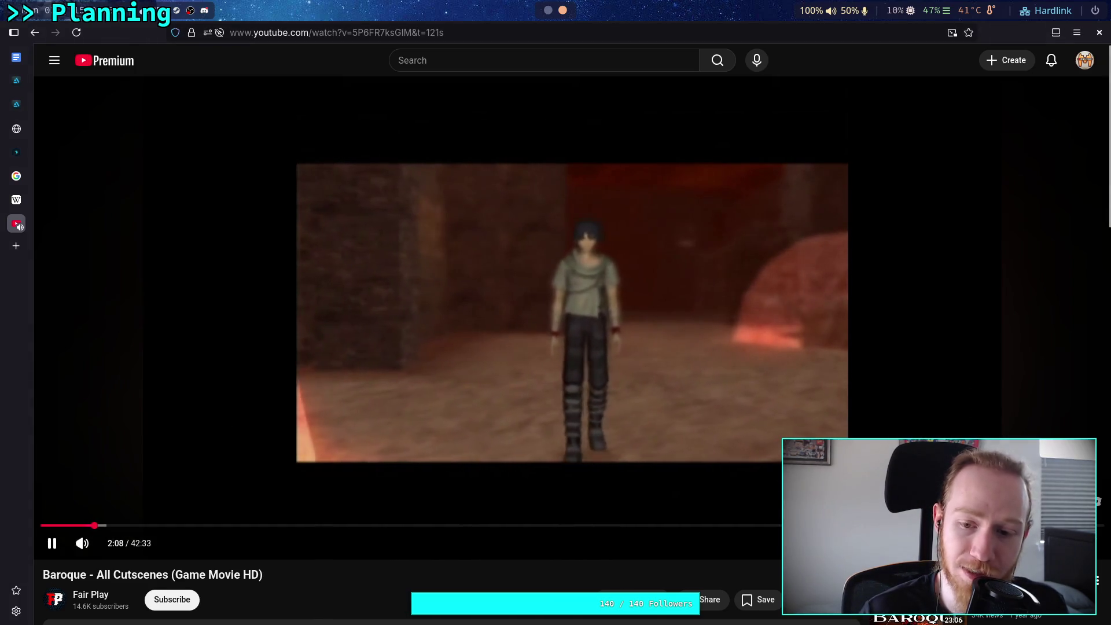
key("t")
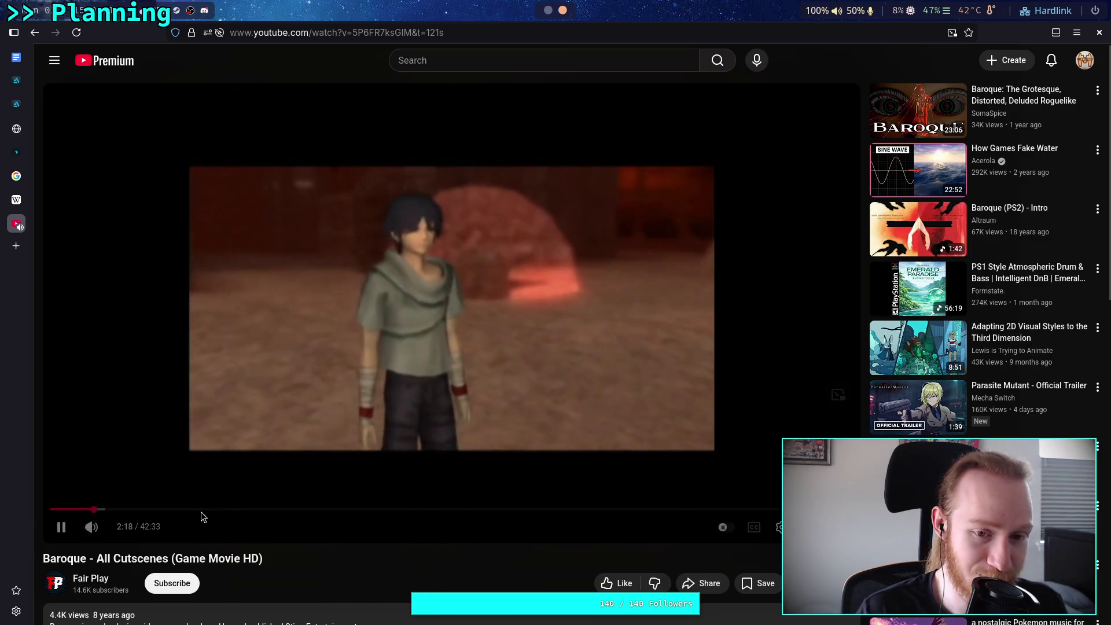
- Lower the video volume slightly and pause playback
mouse_move(123, 528)
left_click_drag(122, 528, 113, 532)
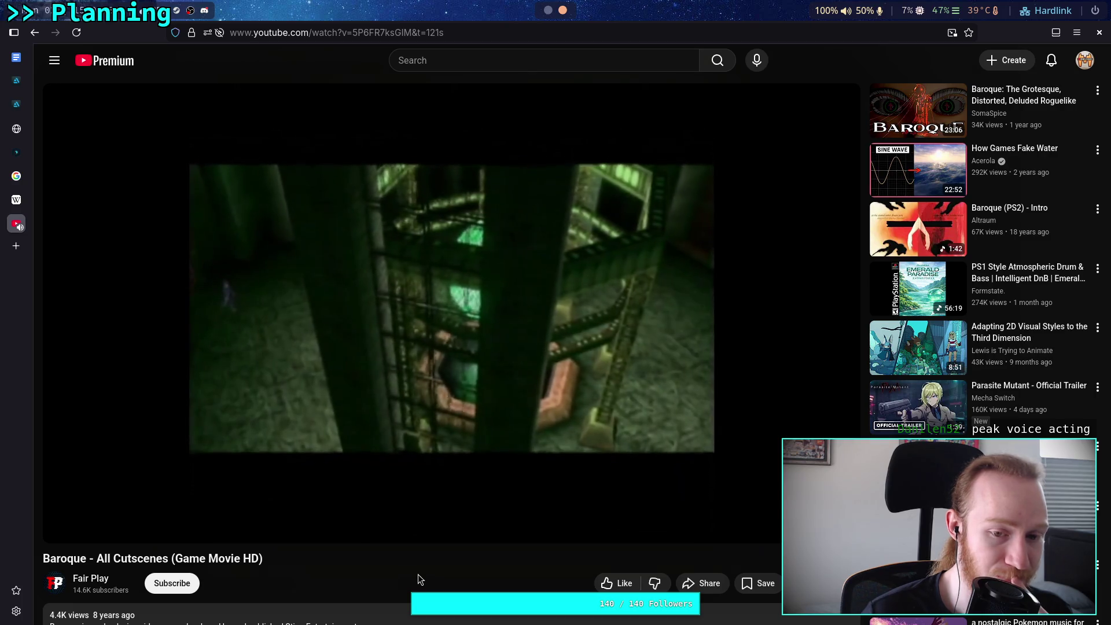
left_click(369, 431)
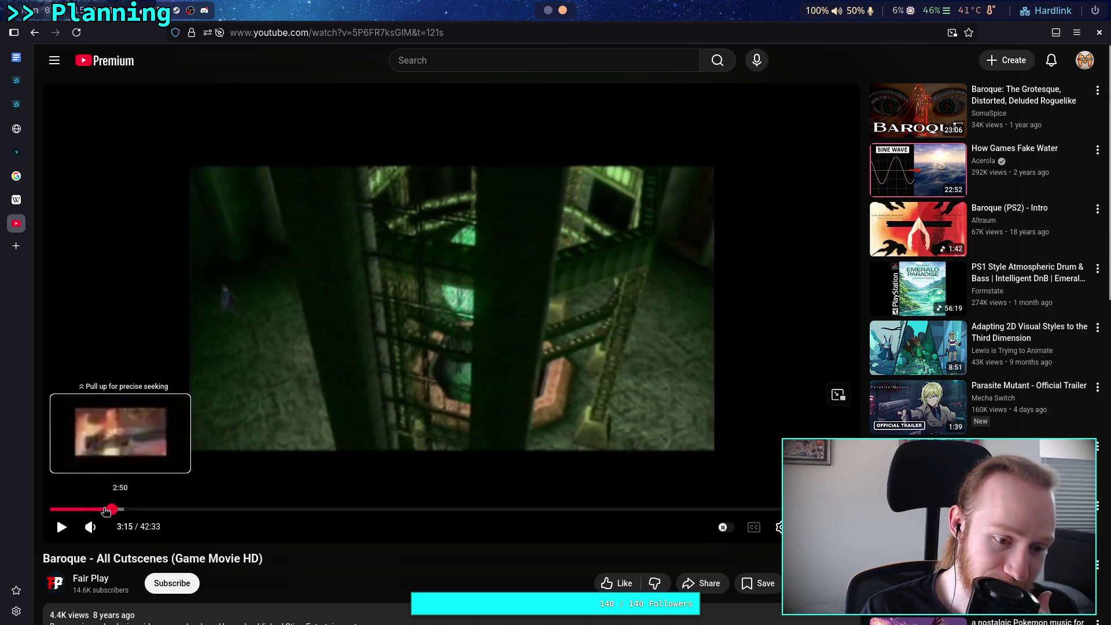
- Seek back to 2:08, play, pause on the angel scene at 2:33, and enter theater mode
left_click(105, 509)
left_click_drag(101, 511, 102, 511)
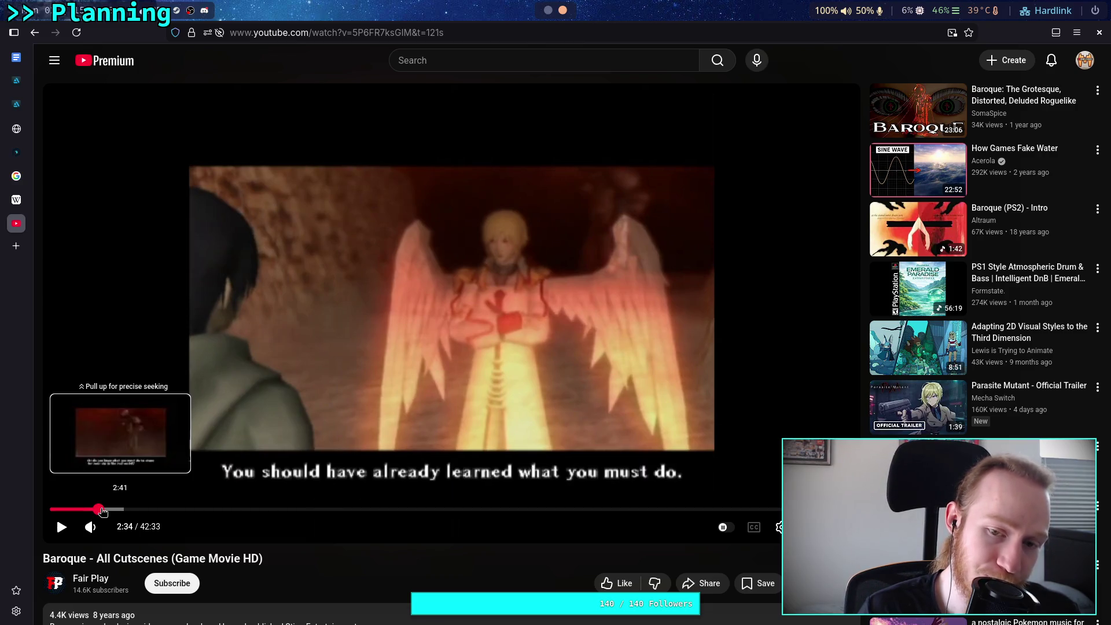
left_click(97, 511)
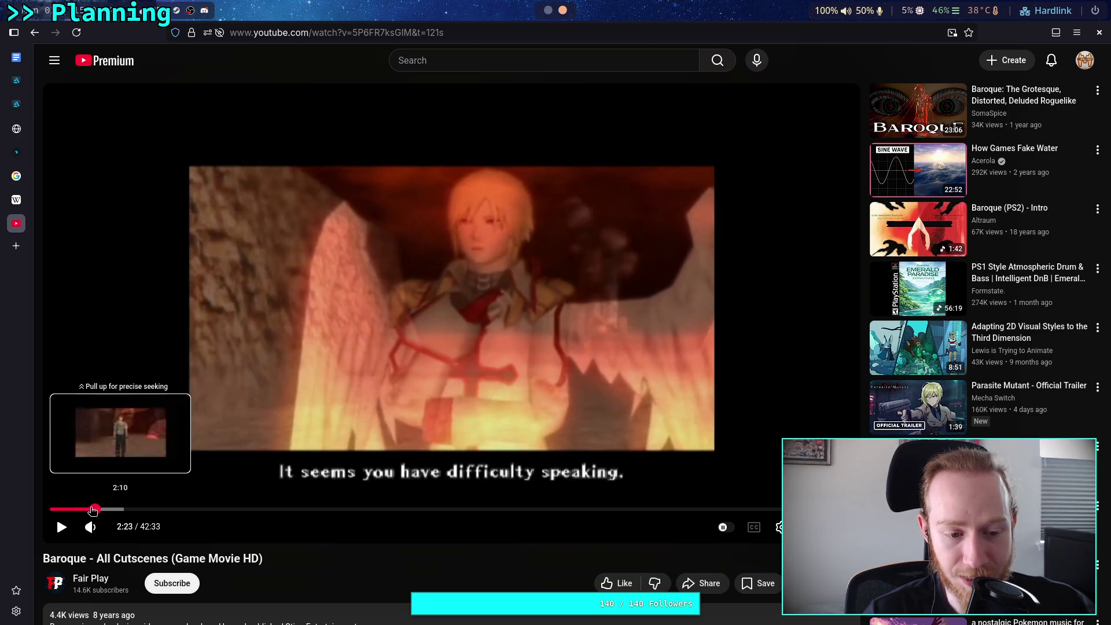
left_click(93, 510)
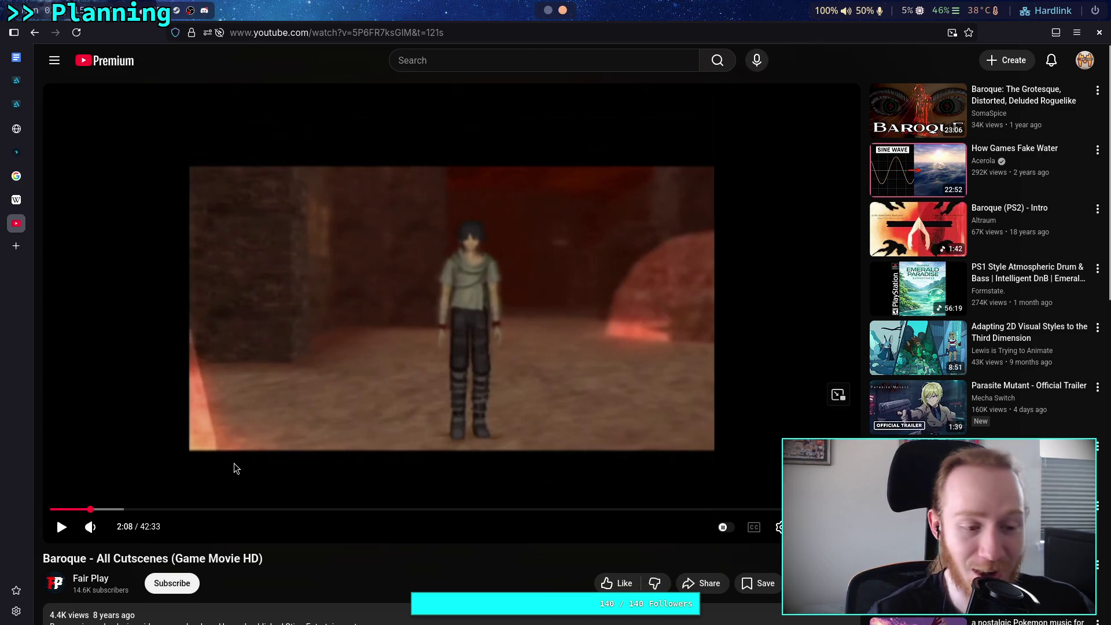
left_click(293, 367)
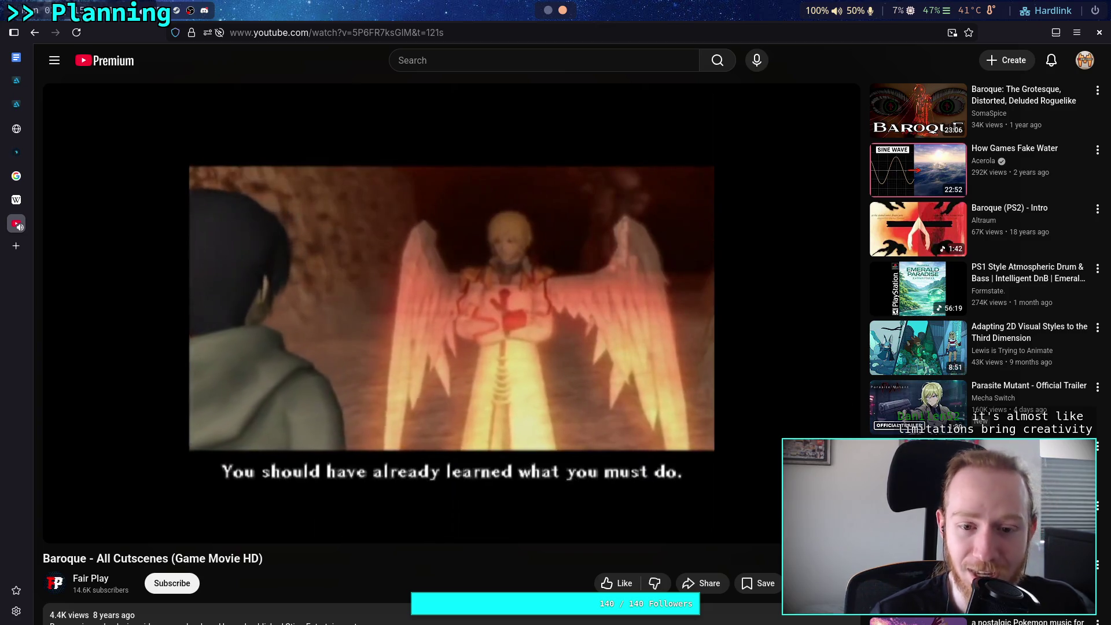
left_click(319, 422)
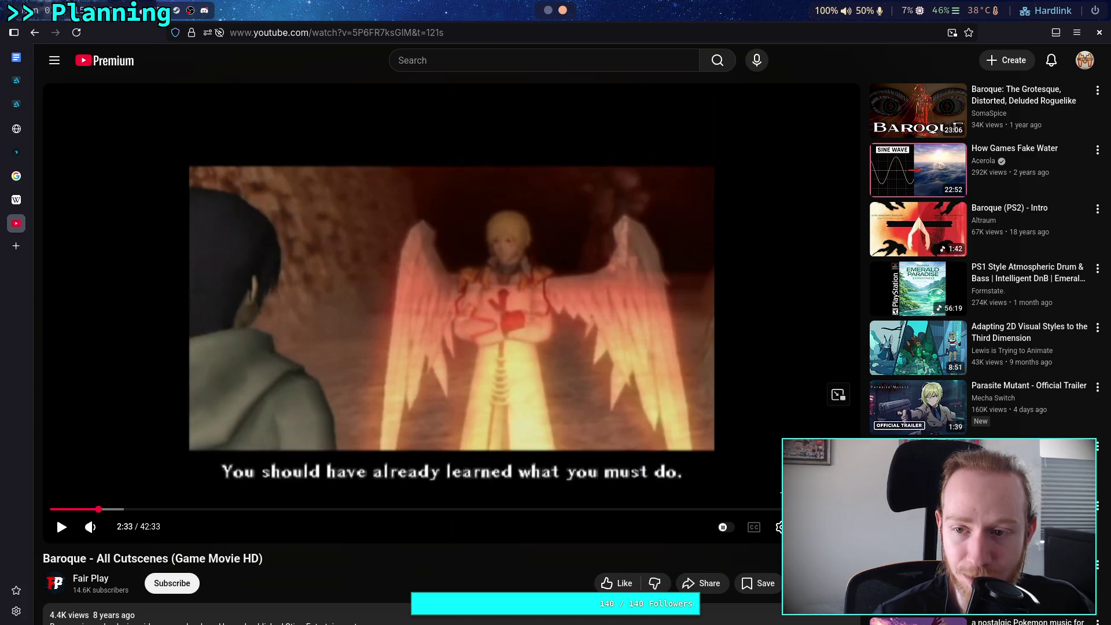
key("t")
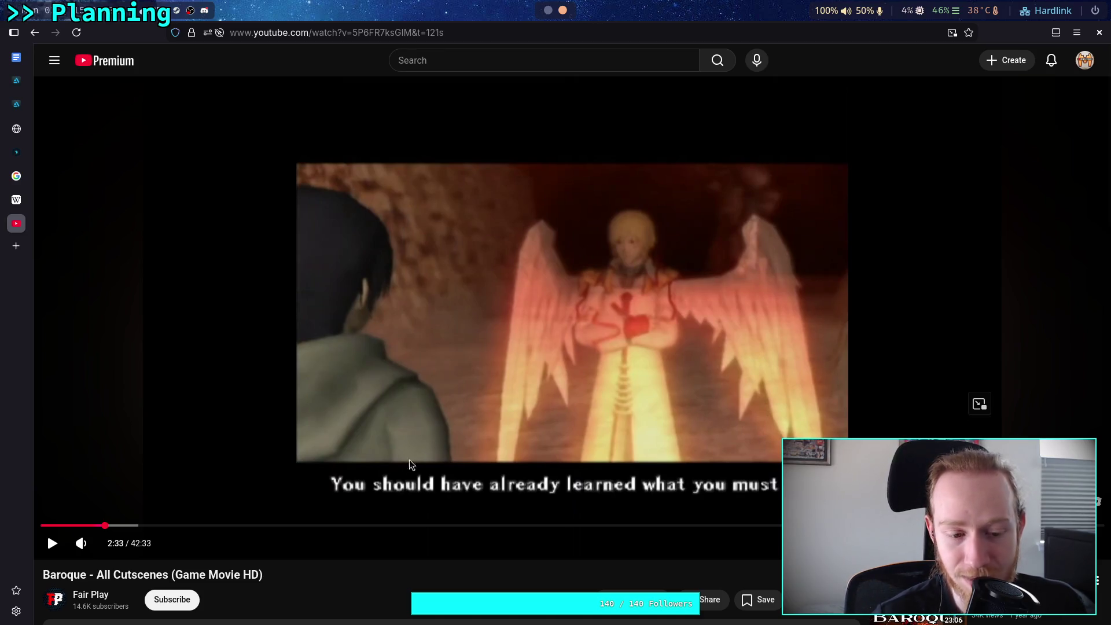
- Rewind the cutscene from 2:33 in five-second jumps and pause it at 2:08
left_click(194, 458)
left_click(194, 456)
key("Left")
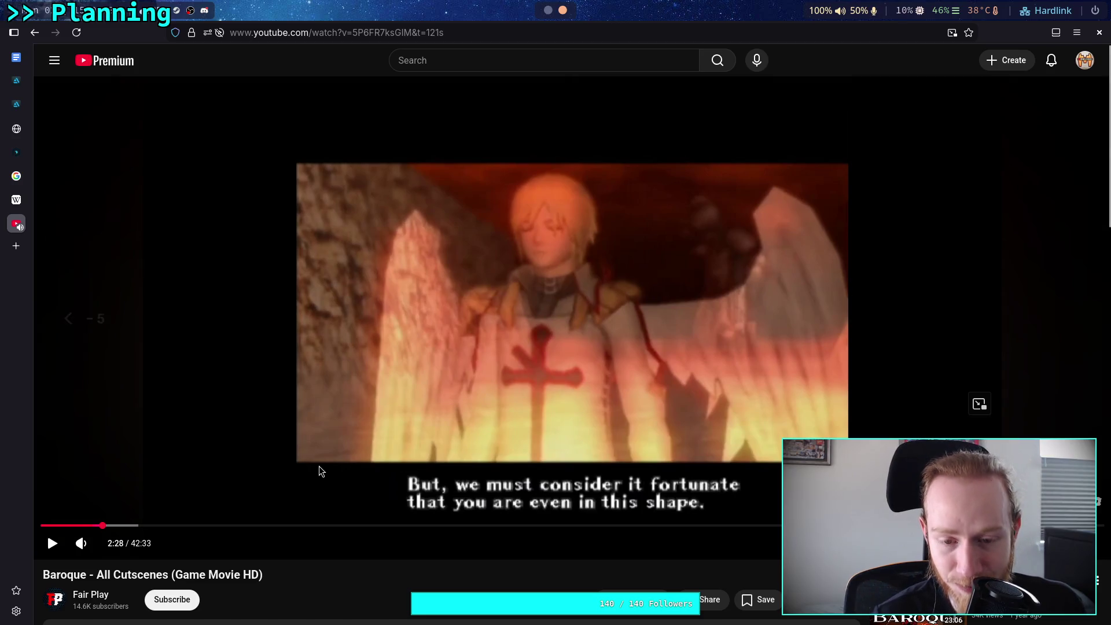
key("Left")
key("Left")
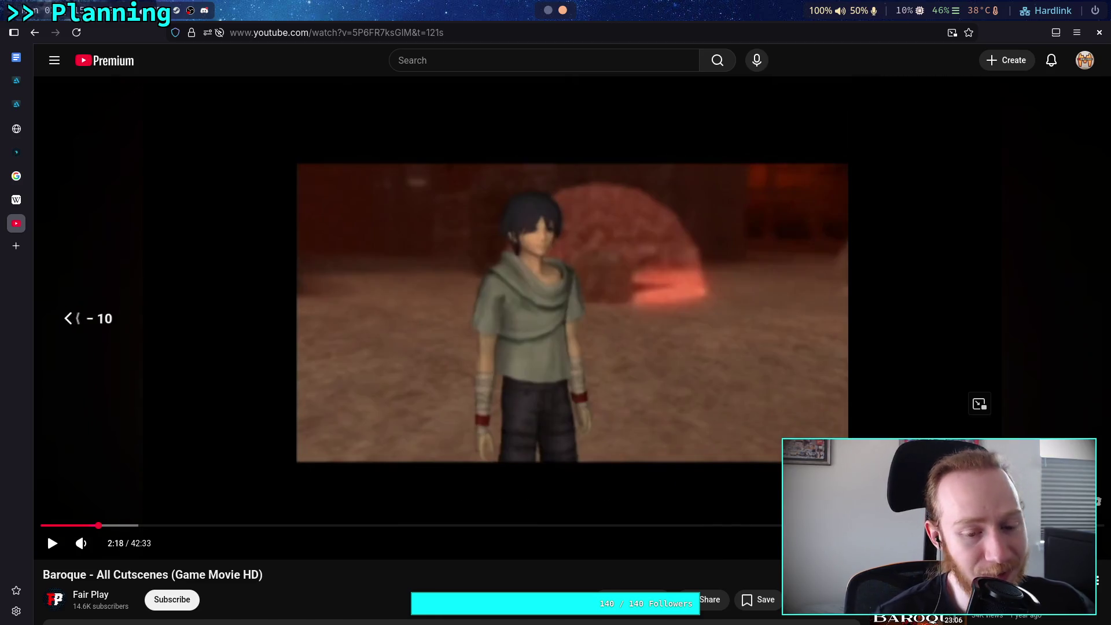
key("Left")
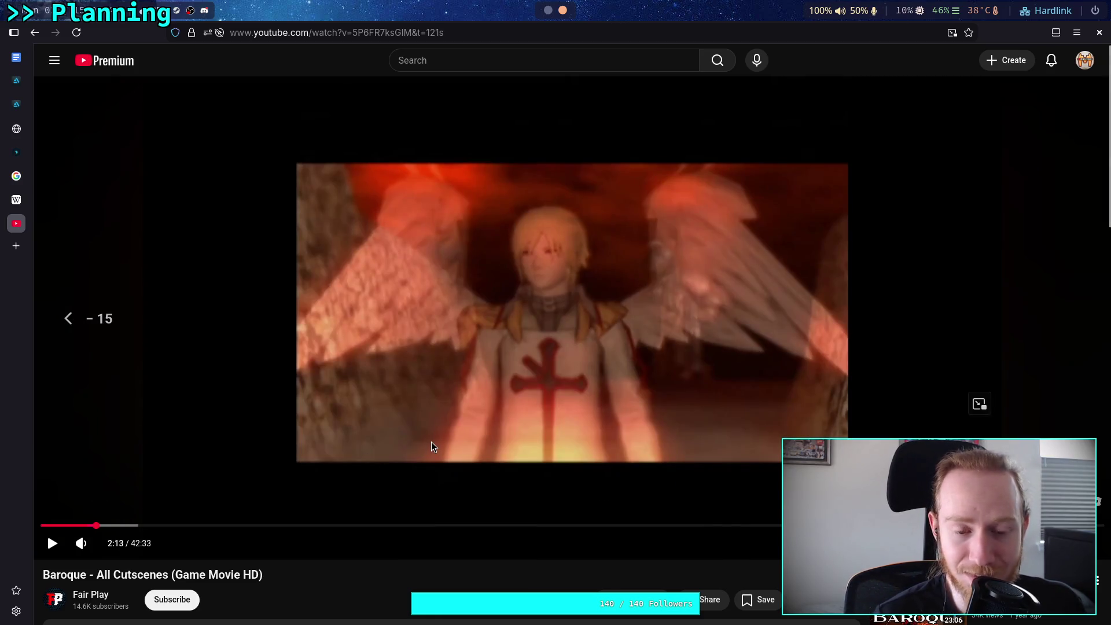
left_click(416, 427)
key("Left")
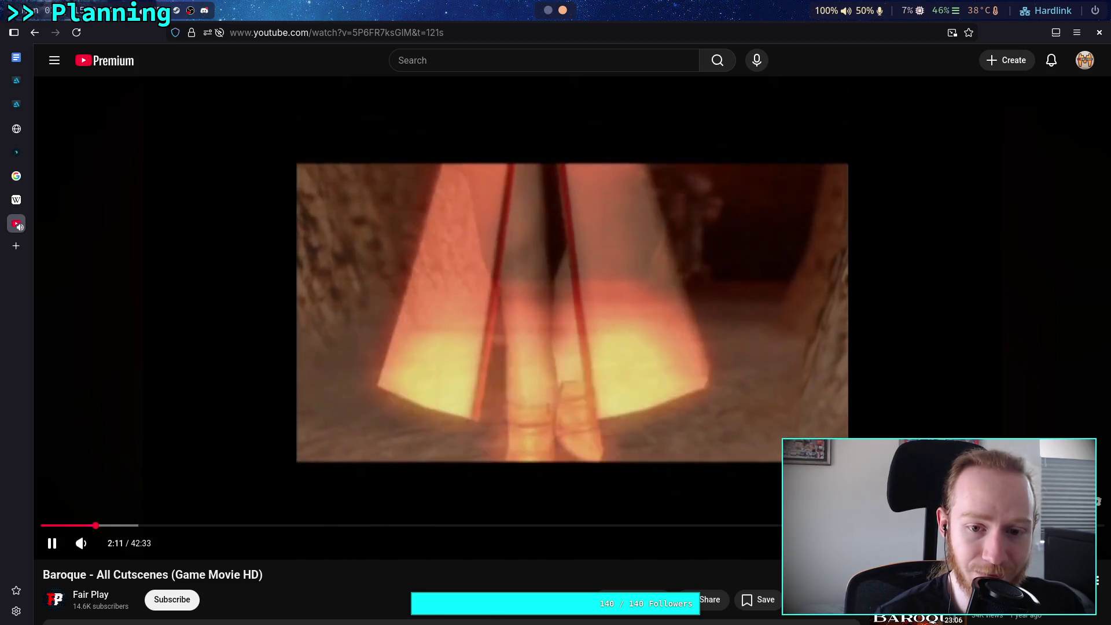
key("Left")
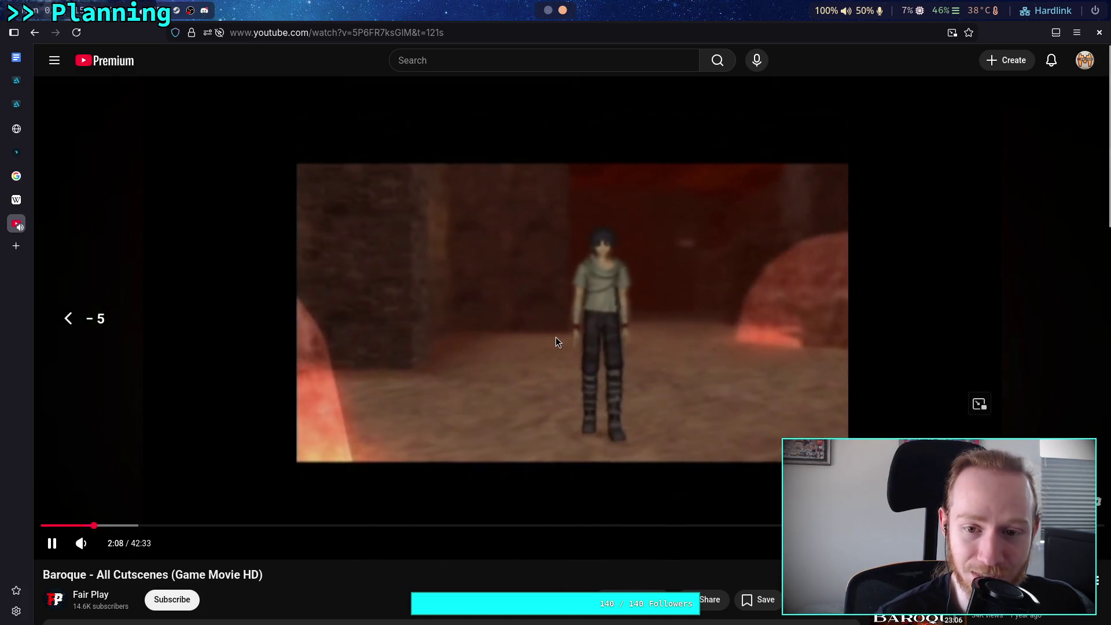
left_click(555, 337)
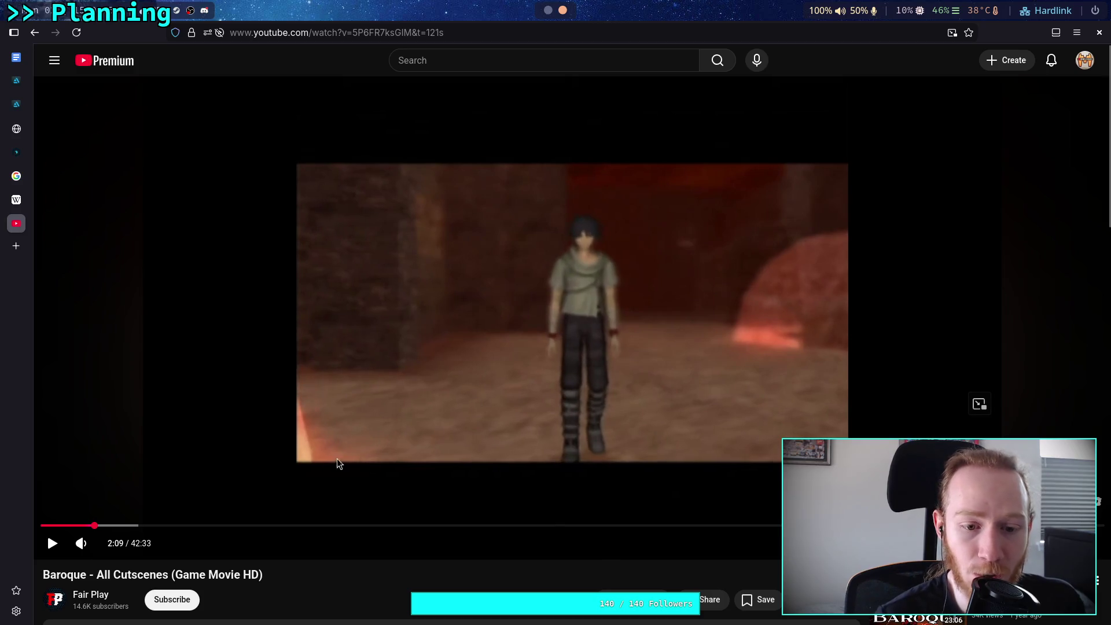
- Step the paused cutscene frame by frame from 2:08 through the glowing figure shot
key("comma")
key("comma")
key("comma")
key("comma")
key("comma")
key("comma")
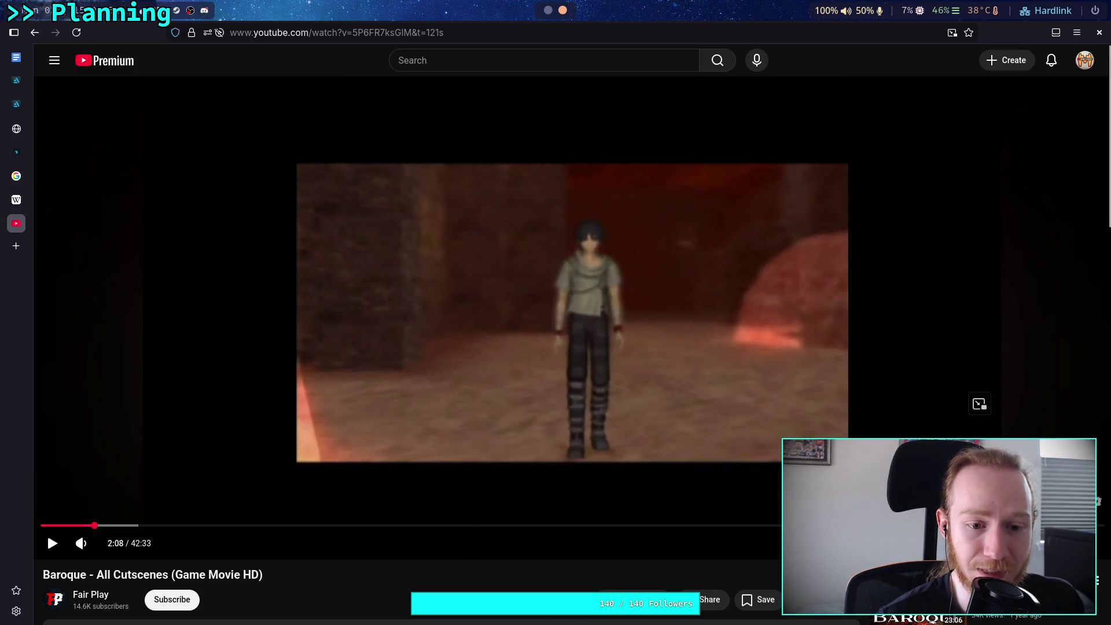
key("comma")
key("comma")
key("comma")
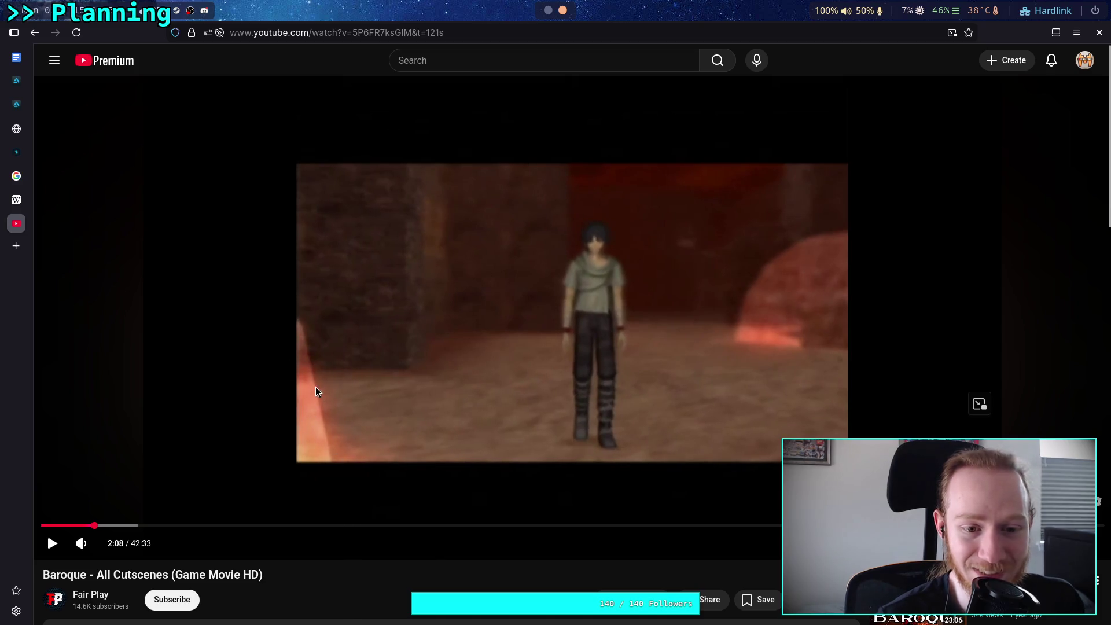
key("period")
key("period")
key("period")
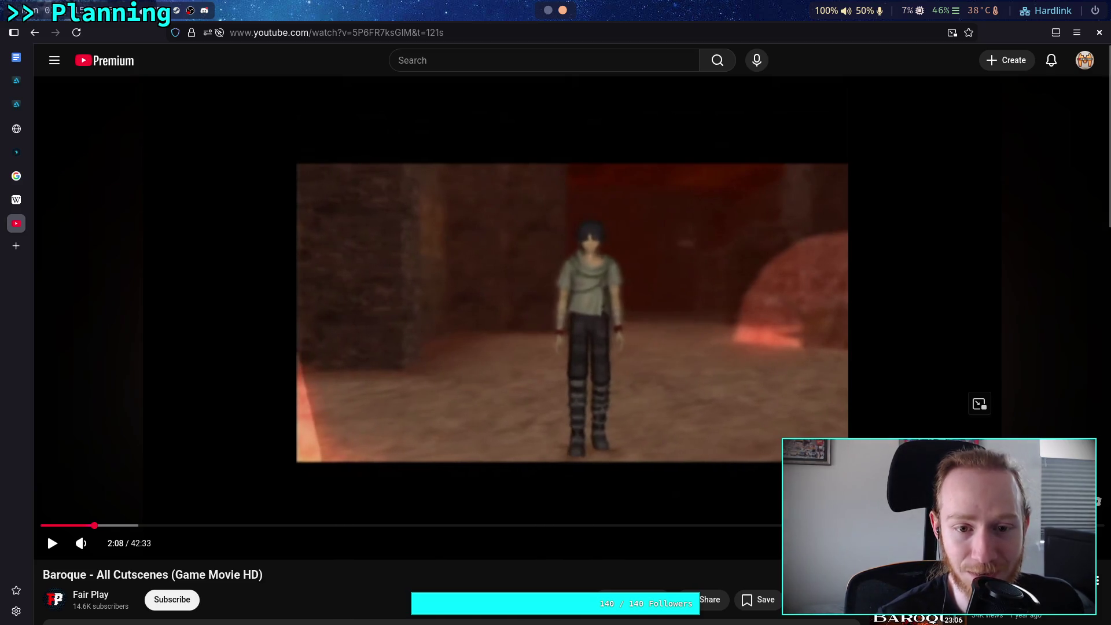
key("period")
key("period")
key("period")
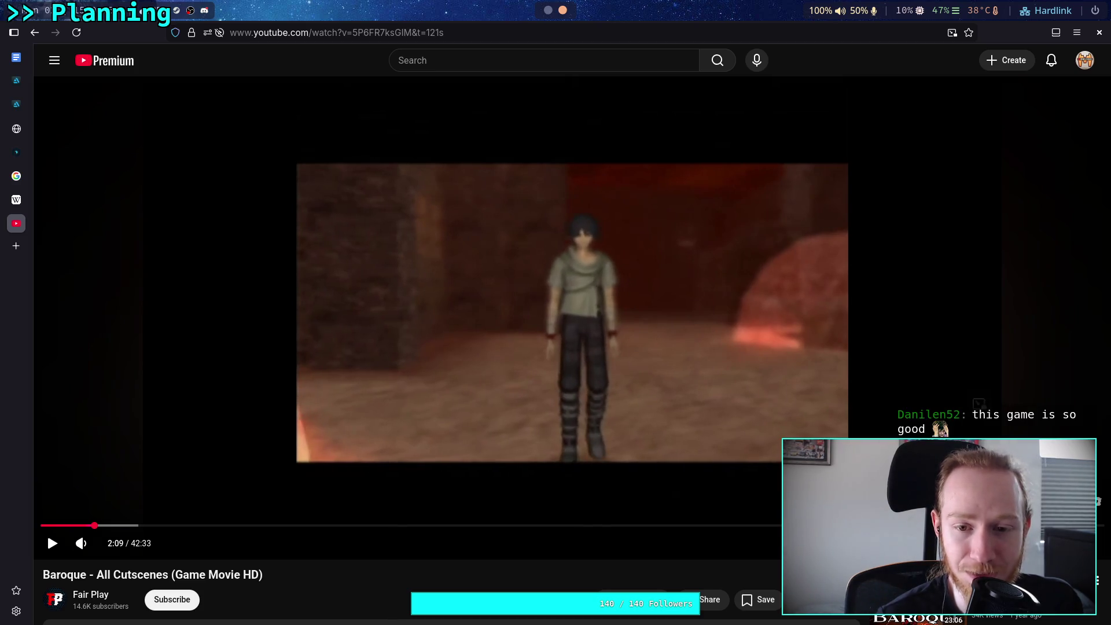
key("period")
key("period")
key("period")
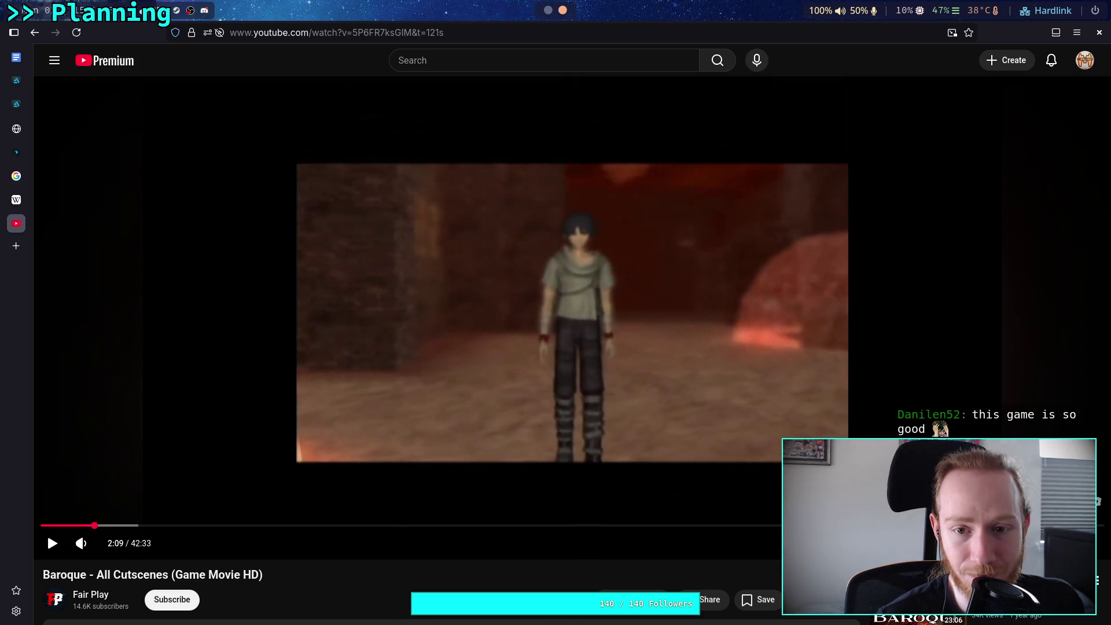
key("period")
key("period")
key("period")
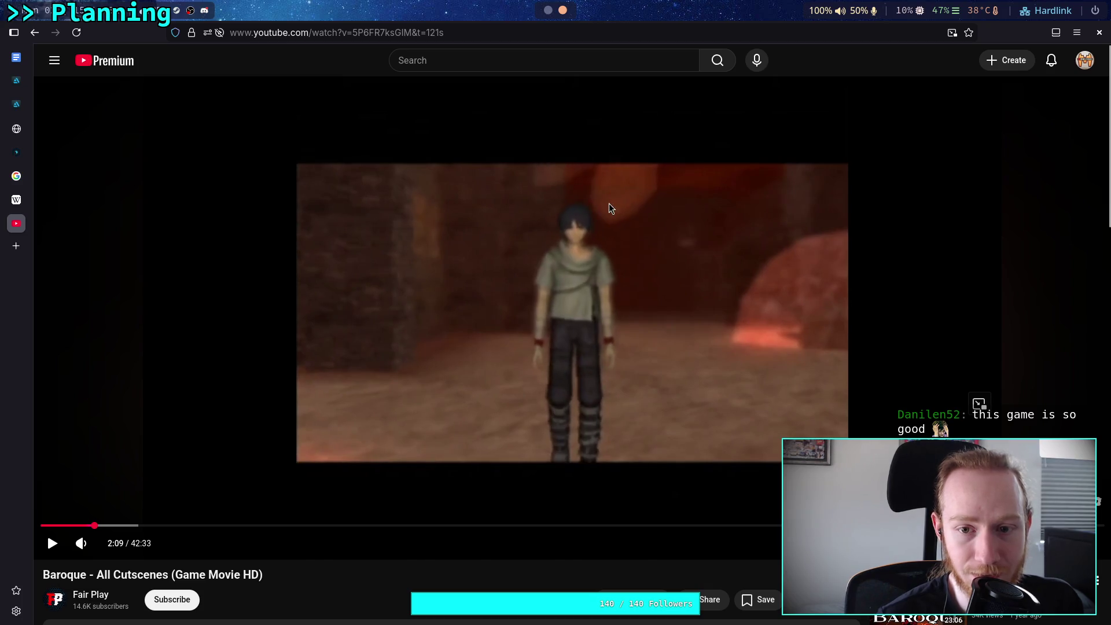
key("period")
key("period")
key("period")
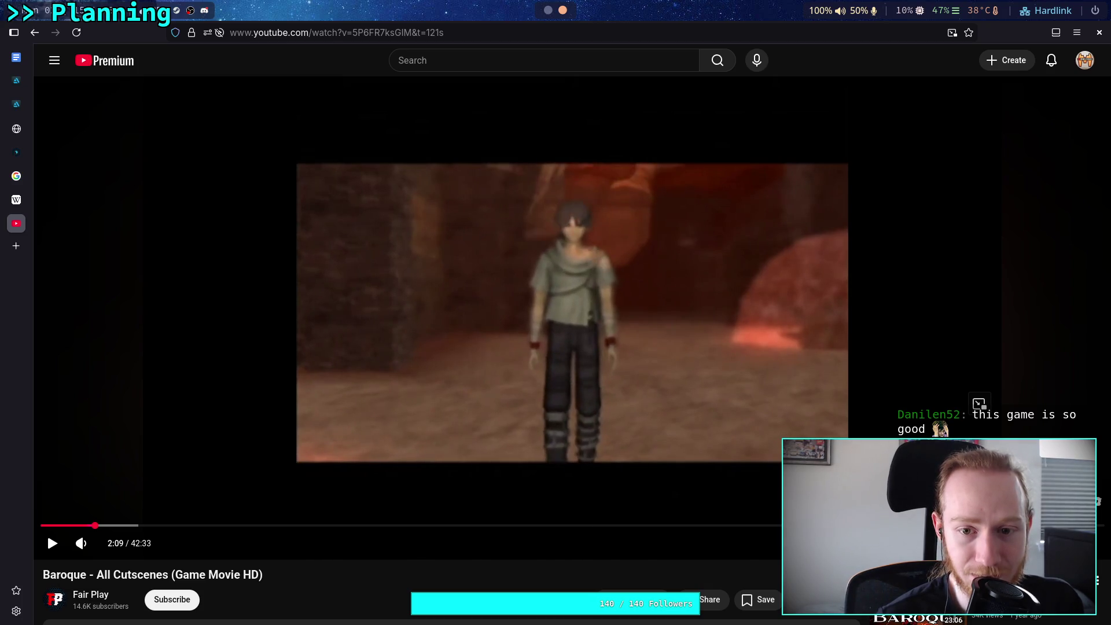
key("period")
key("period")
key("period")
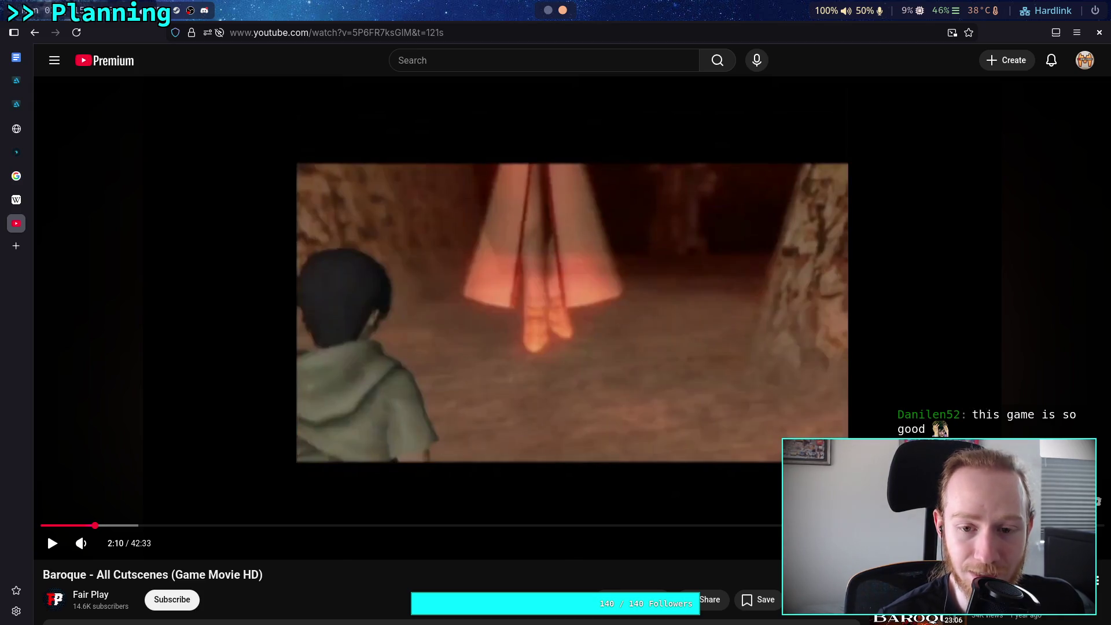
key("period")
key("period")
key("period")
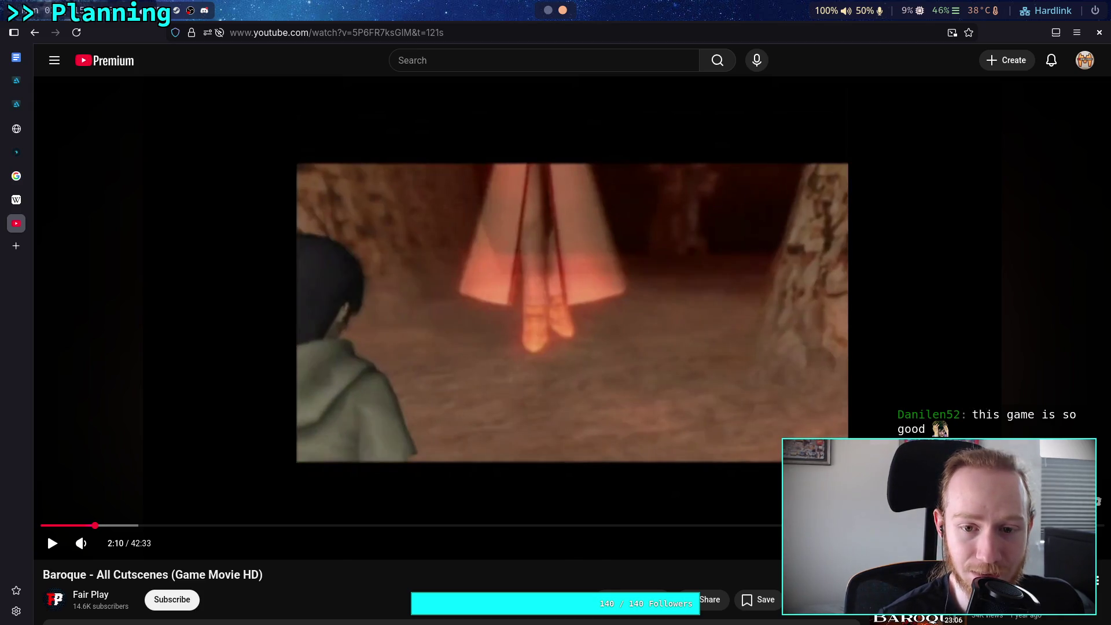
key("period")
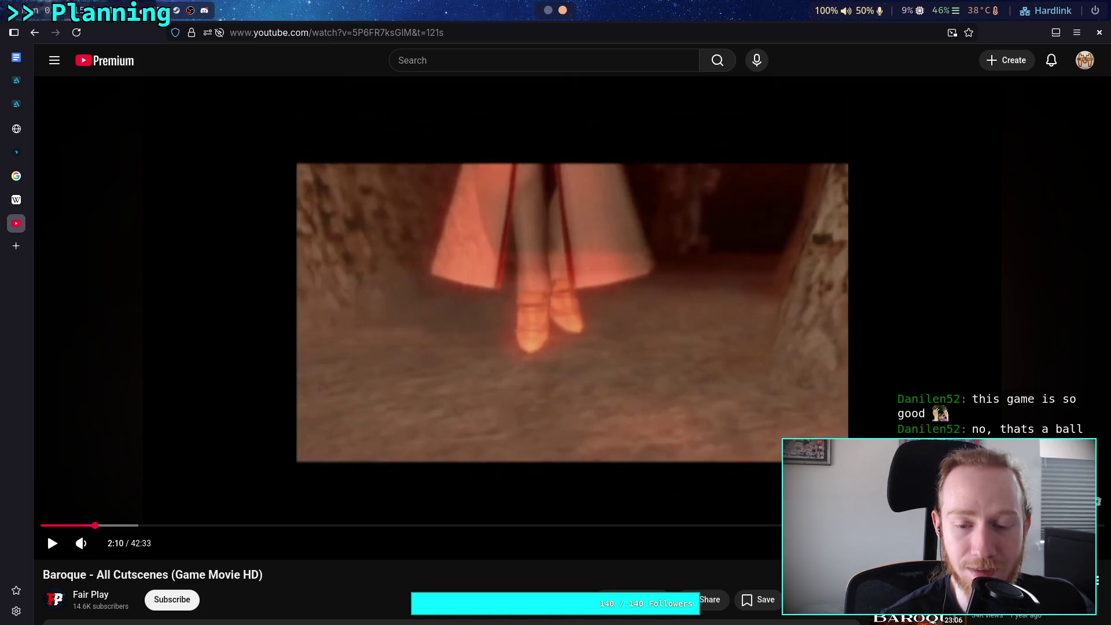
key("period")
key("period")
key("period")
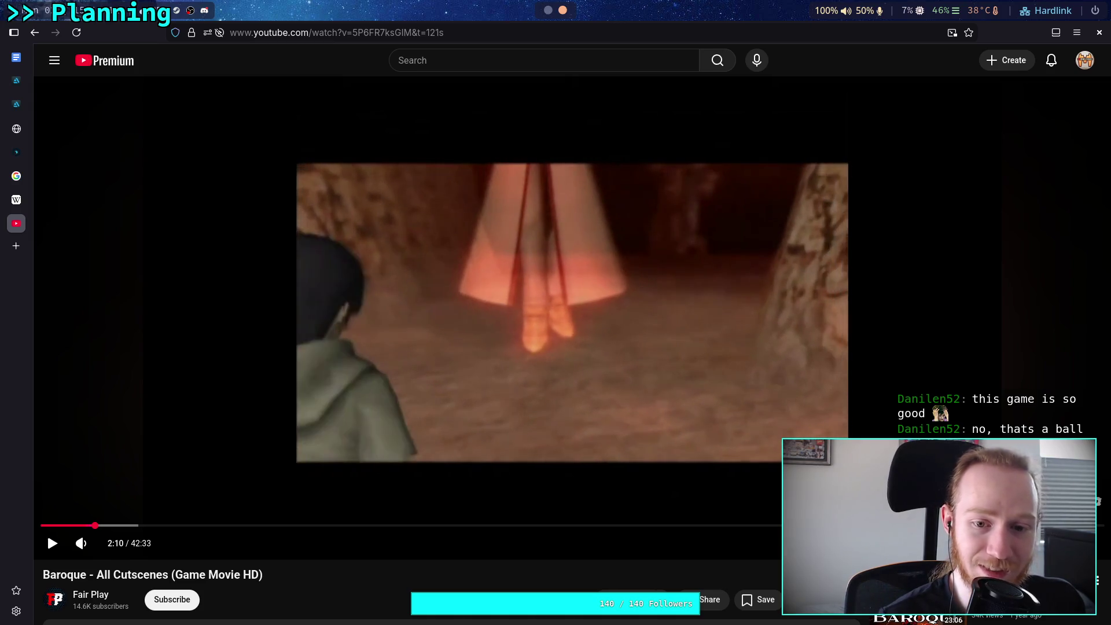
- Resume the cutscene, pause at 2:22, resume again, then switch back to Obsidian
left_click(588, 232)
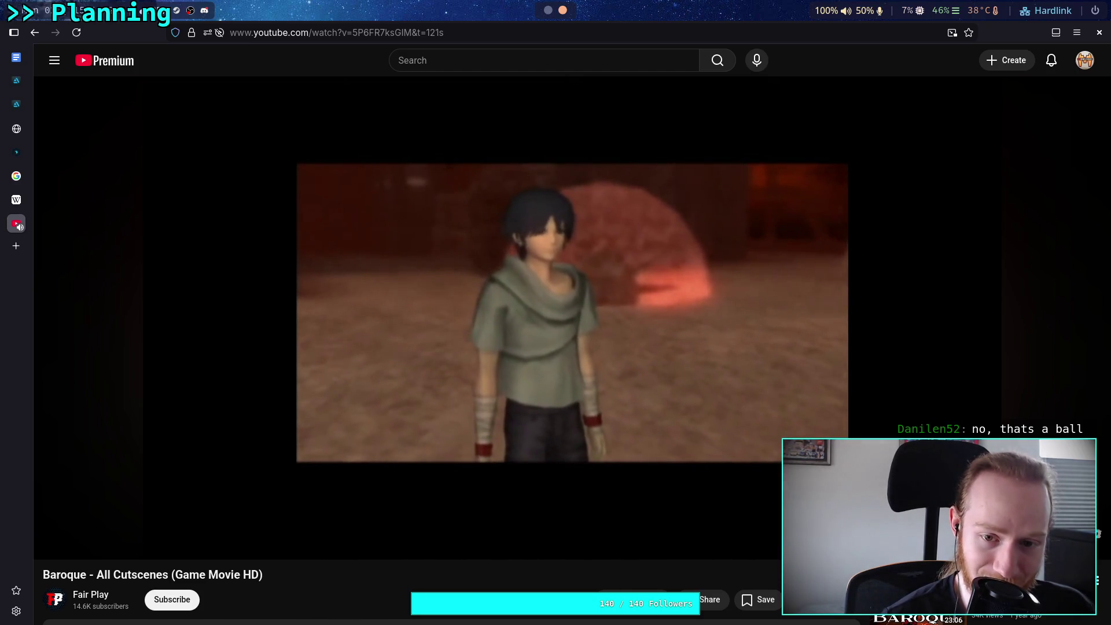
left_click(588, 232)
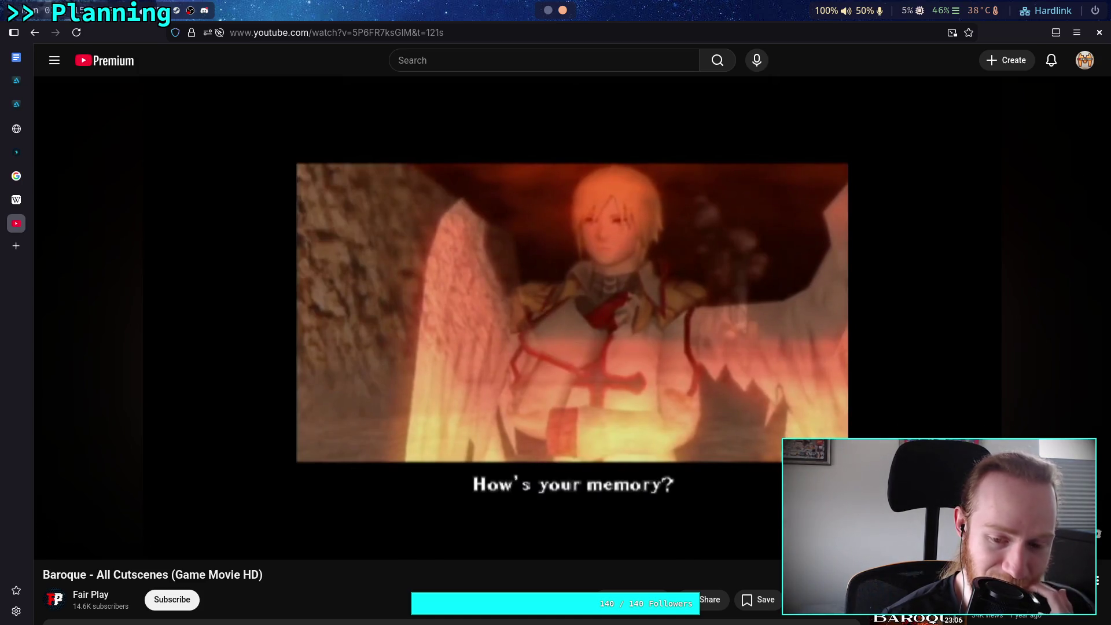
left_click(241, 480)
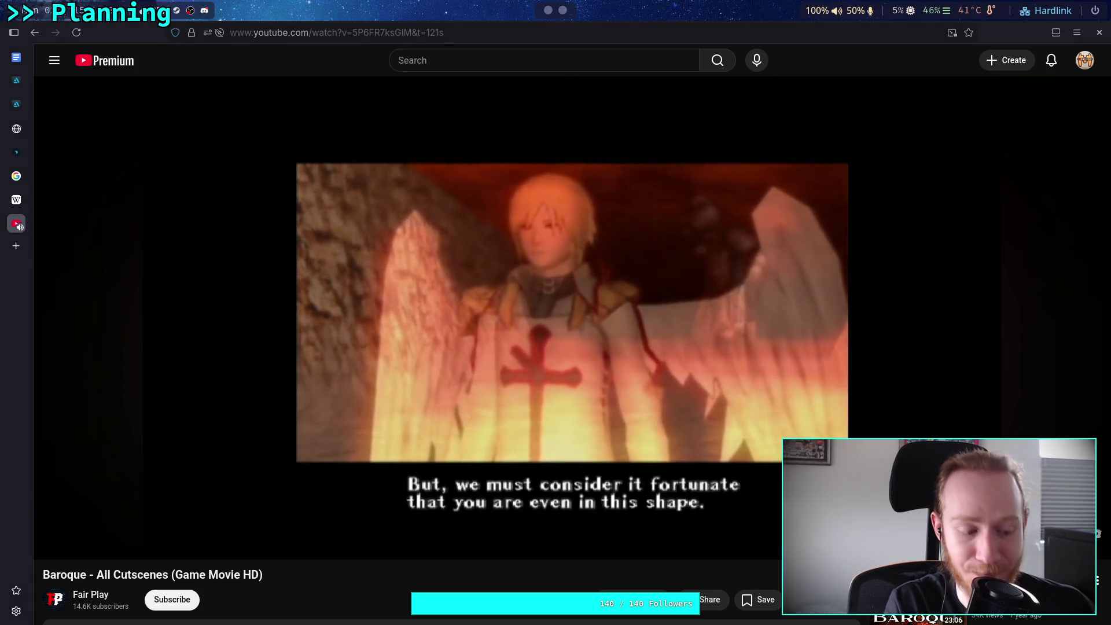
key("super+1")
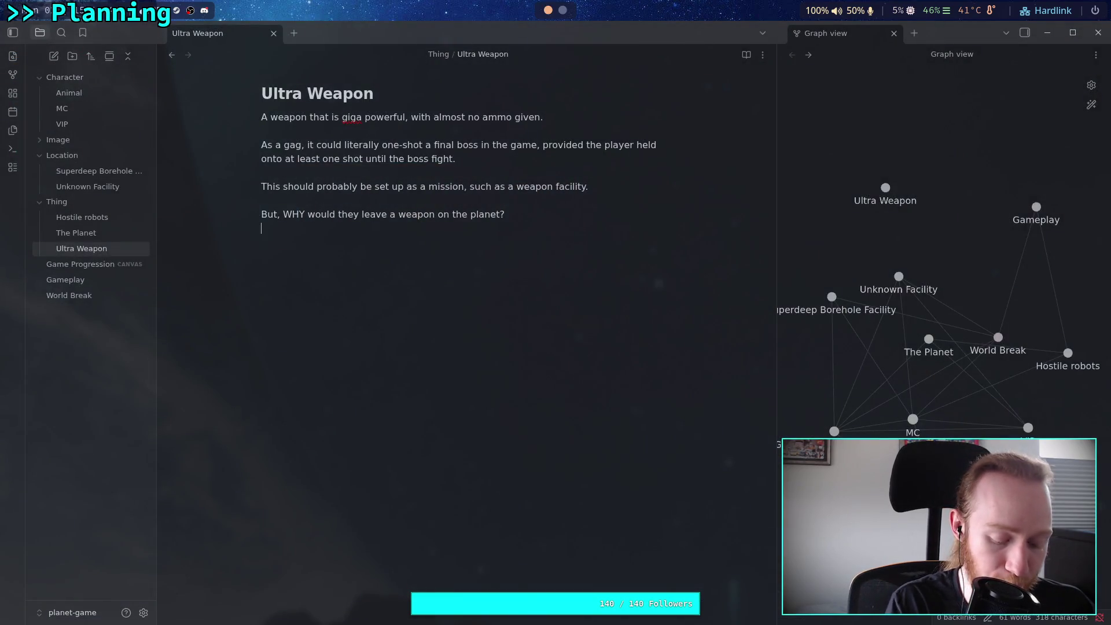
key("super+2")
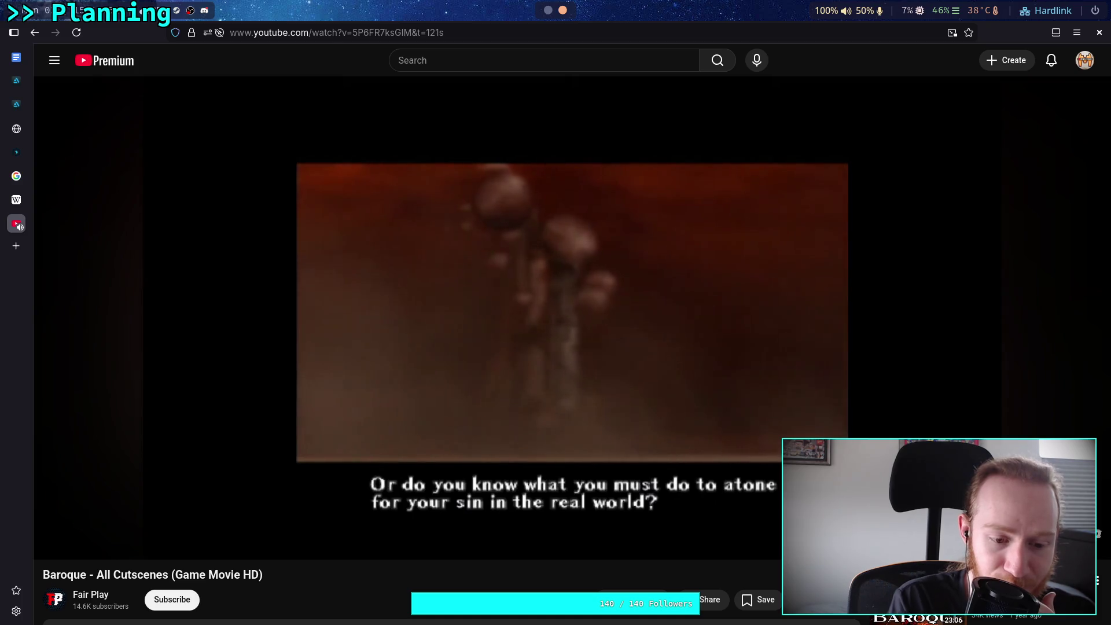
- Pause the Baroque cutscene at 2:44, rewind it to 2:20, and play it again
left_click(576, 247)
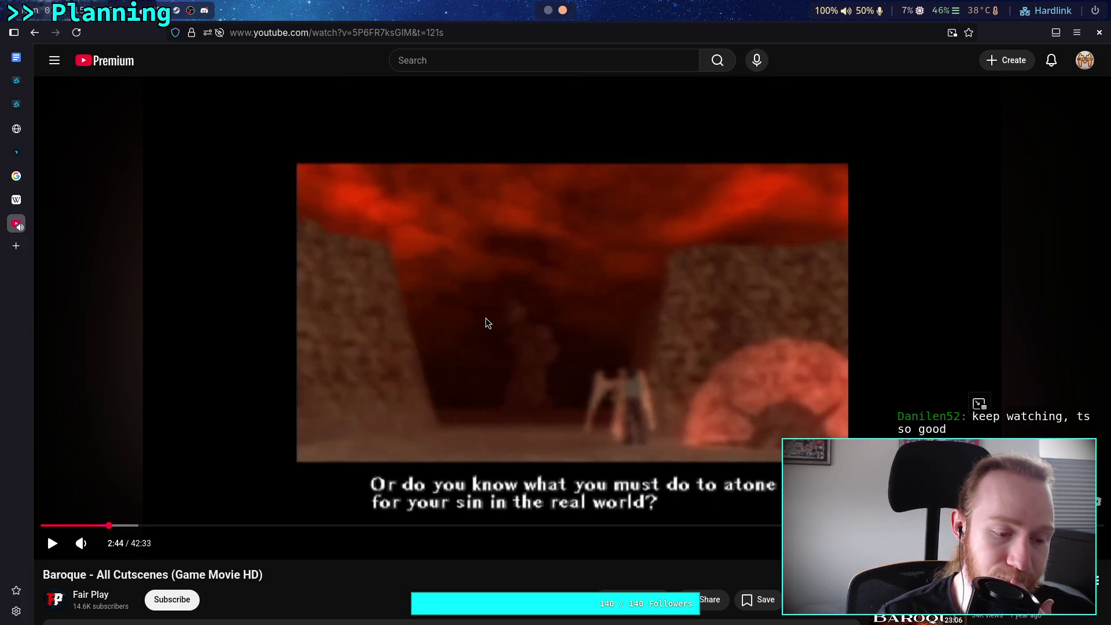
scroll(484, 317, "down", 1)
scroll(485, 317, "up", 1)
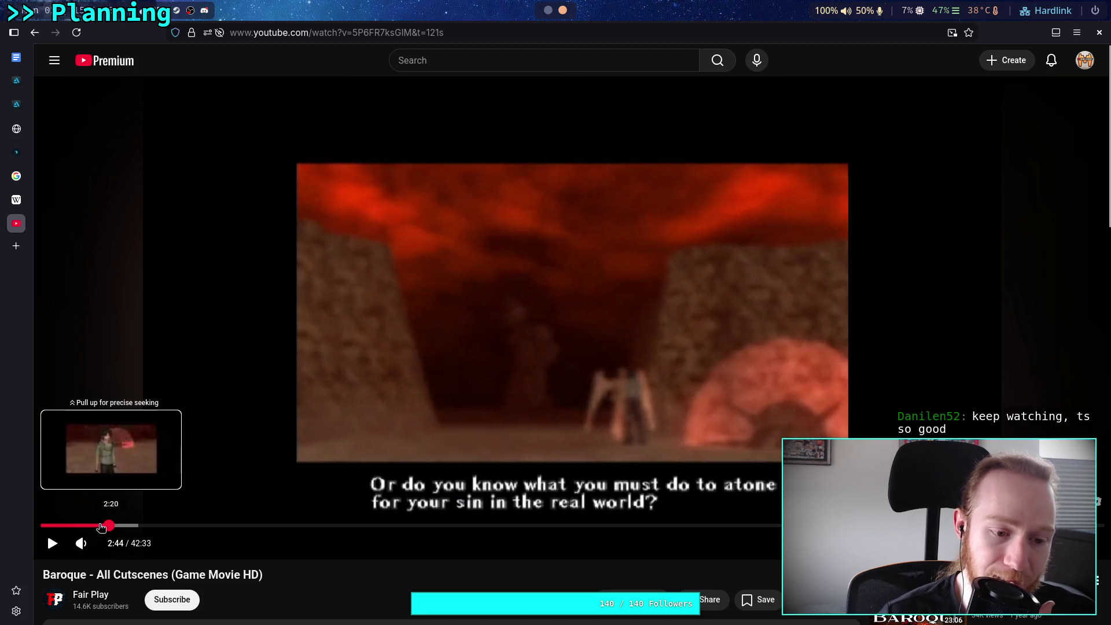
left_click(101, 526)
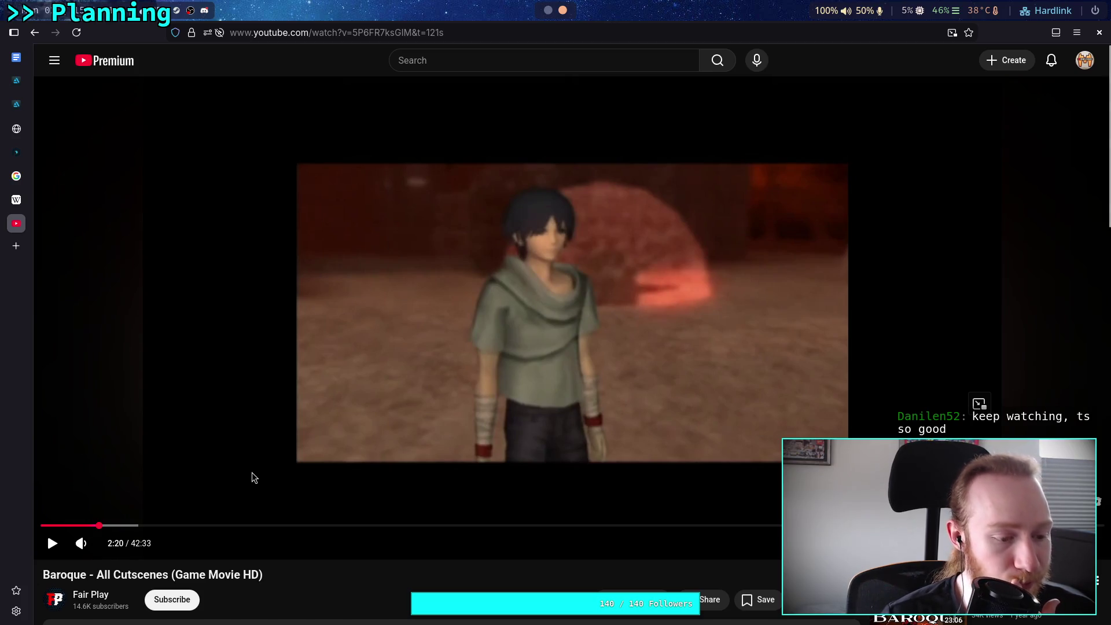
left_click(355, 454)
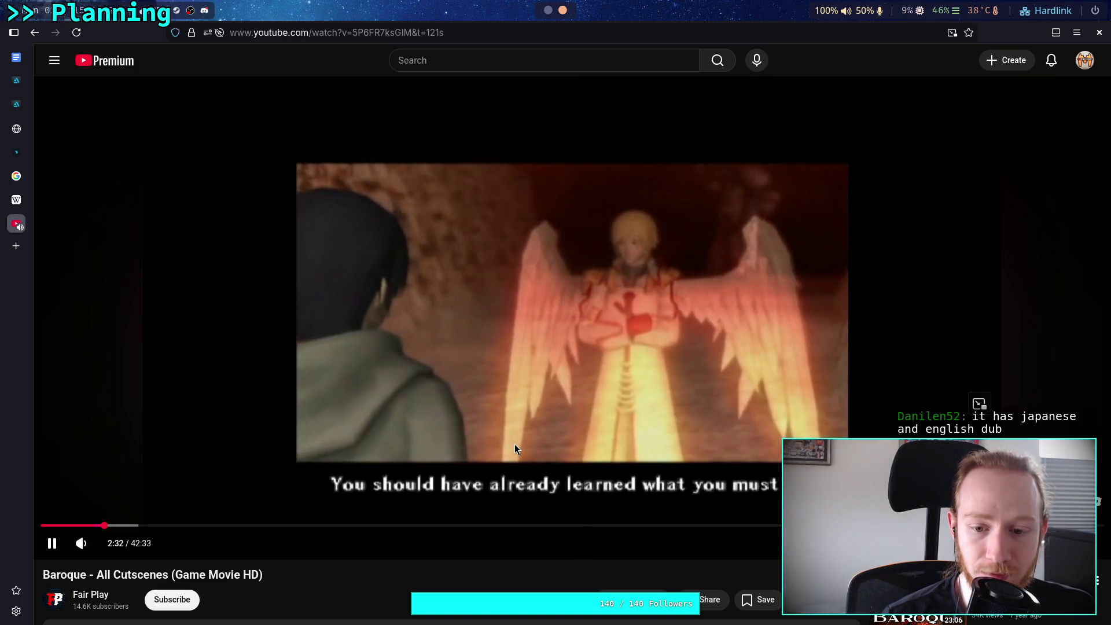
- Pause briefly at 2:33 and 2:35 to read the subtitles, resuming each time
left_click(516, 447)
left_click(735, 482)
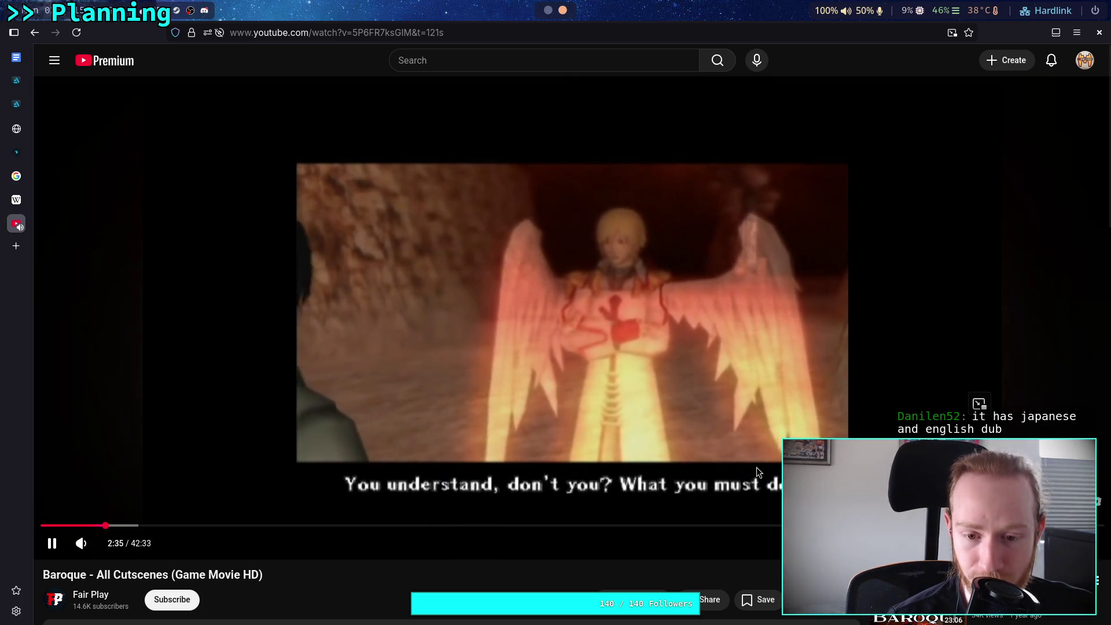
left_click(759, 465)
left_click(738, 491)
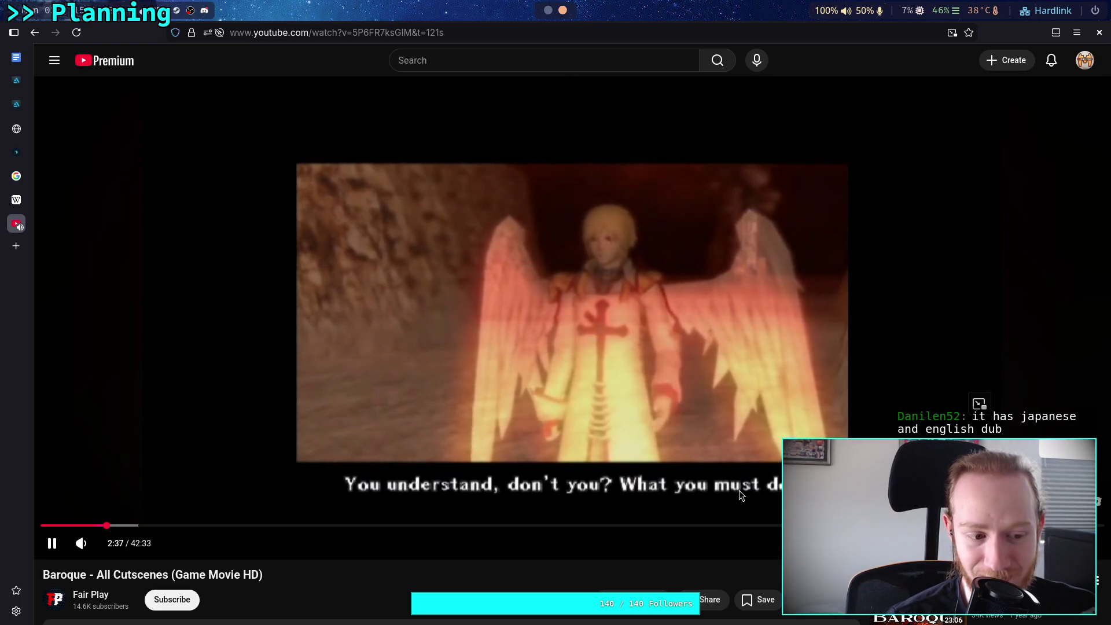
- Pause the cutscene at 2:40, resume, then stop at 2:58 on 'Use it. Do not give it to anyone.'
left_click(734, 495)
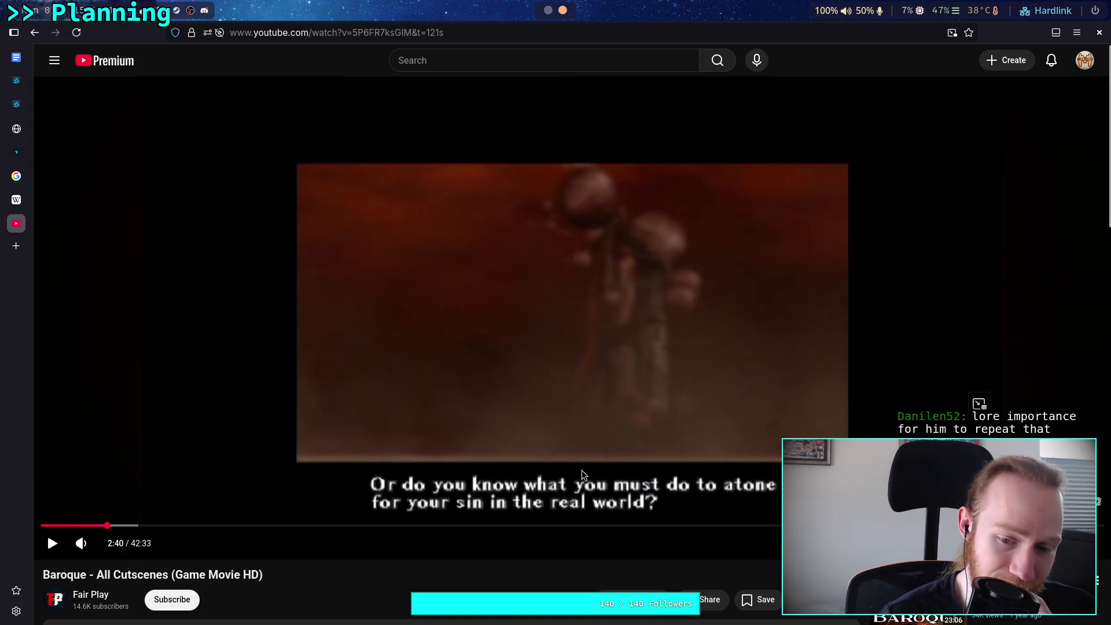
left_click(582, 474)
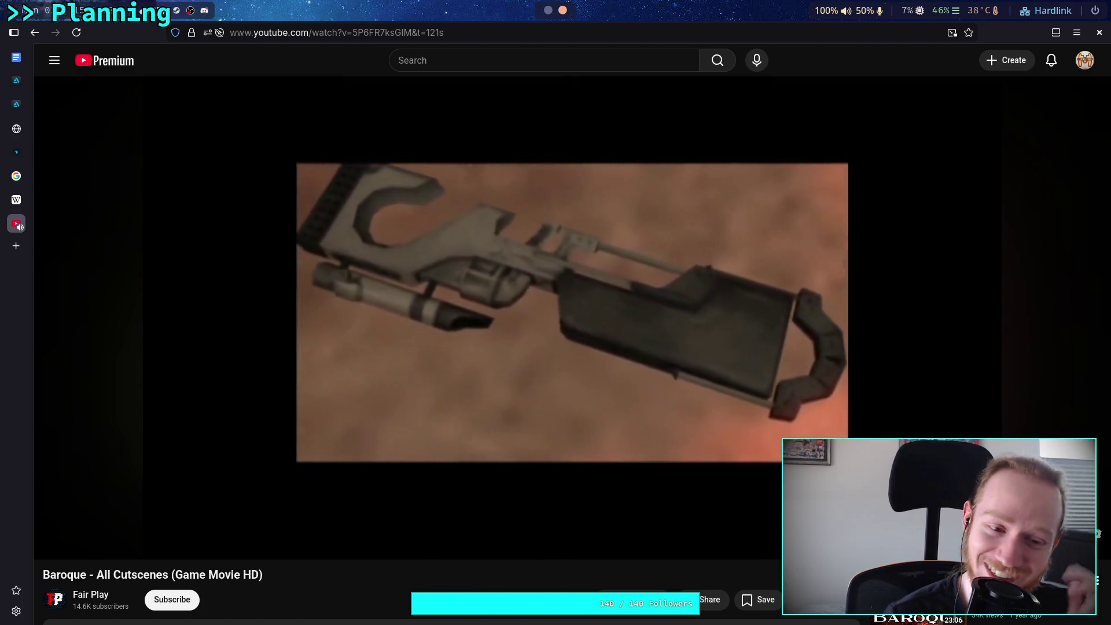
left_click(621, 461)
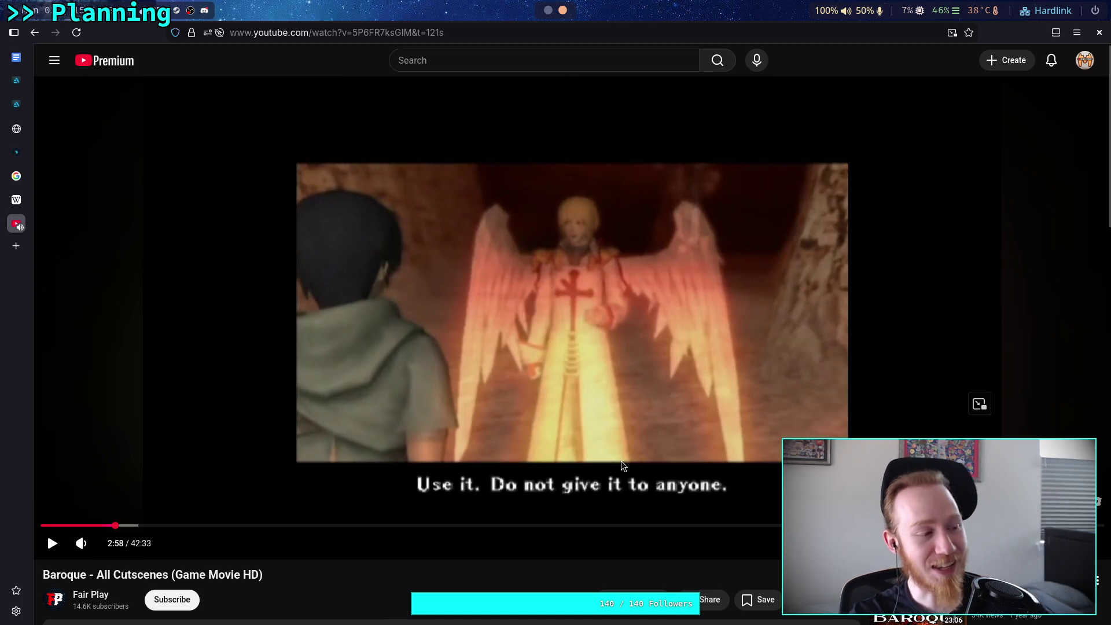